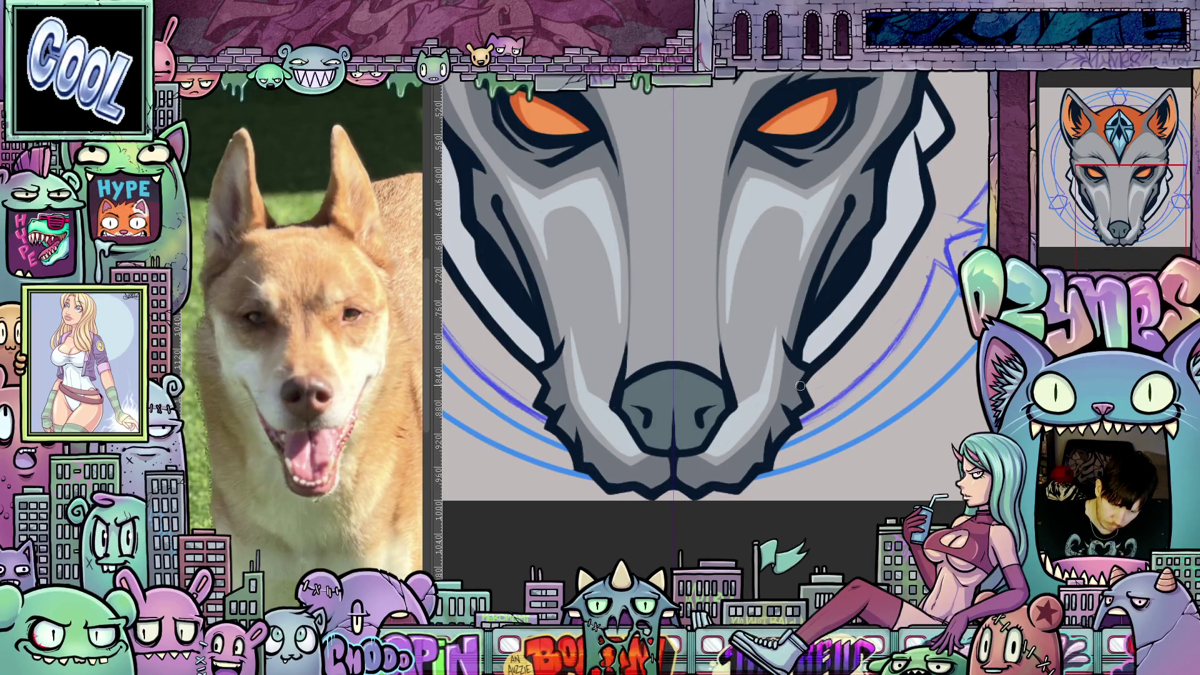
# Frame both orange eyes and paint a mirrored light highlight stroke along the muzzle
pyautogui.moveTo(727, 511)
pyautogui.mouseDown()
pyautogui.moveTo(766, 493)
pyautogui.moveTo(784, 445)
pyautogui.mouseUp()
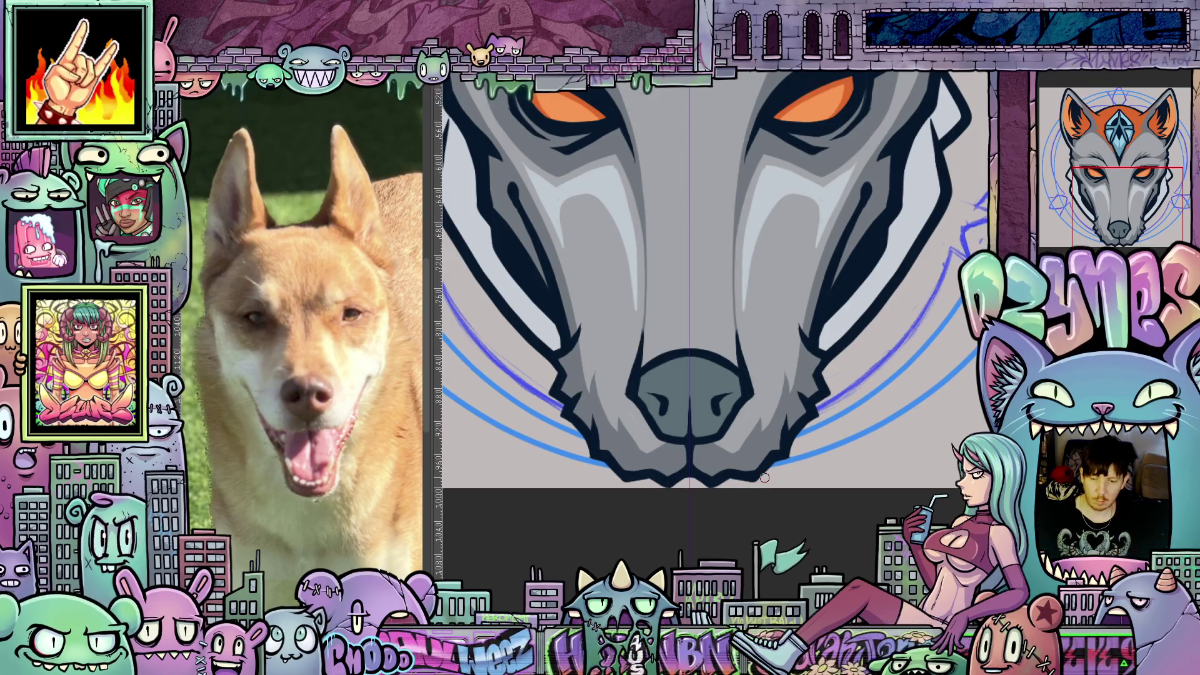
pyautogui.scroll(-5, 683, 422)
pyautogui.scroll(5, 688, 431)
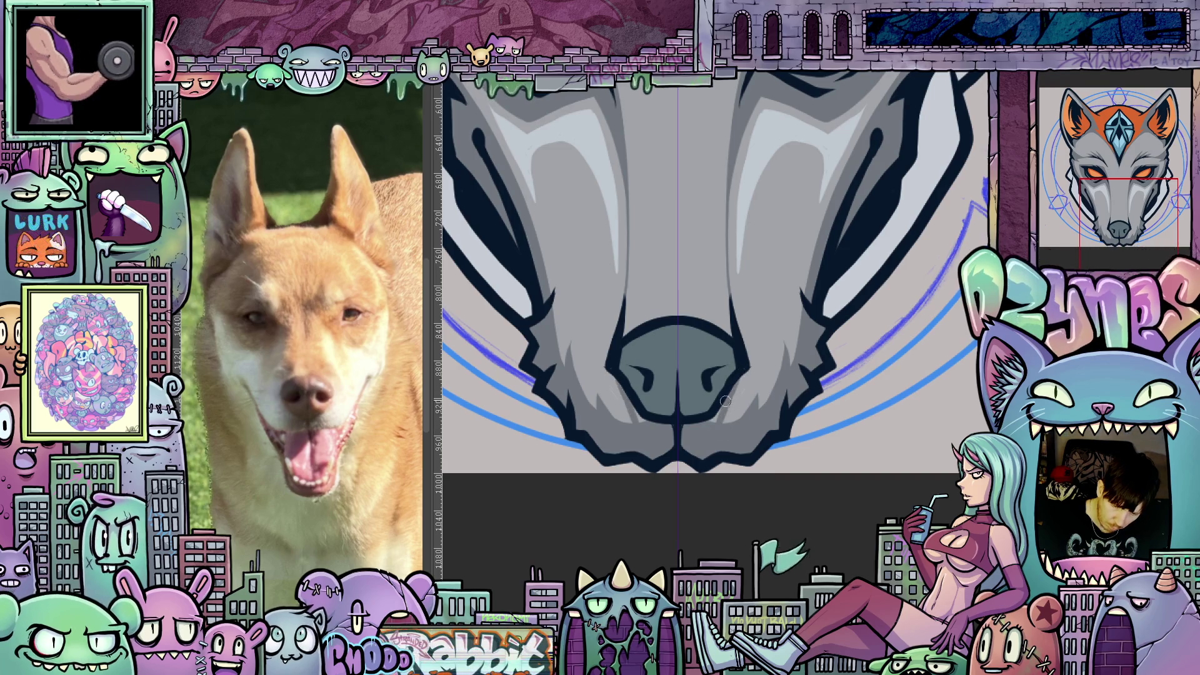
pyautogui.scroll(2, 728, 479)
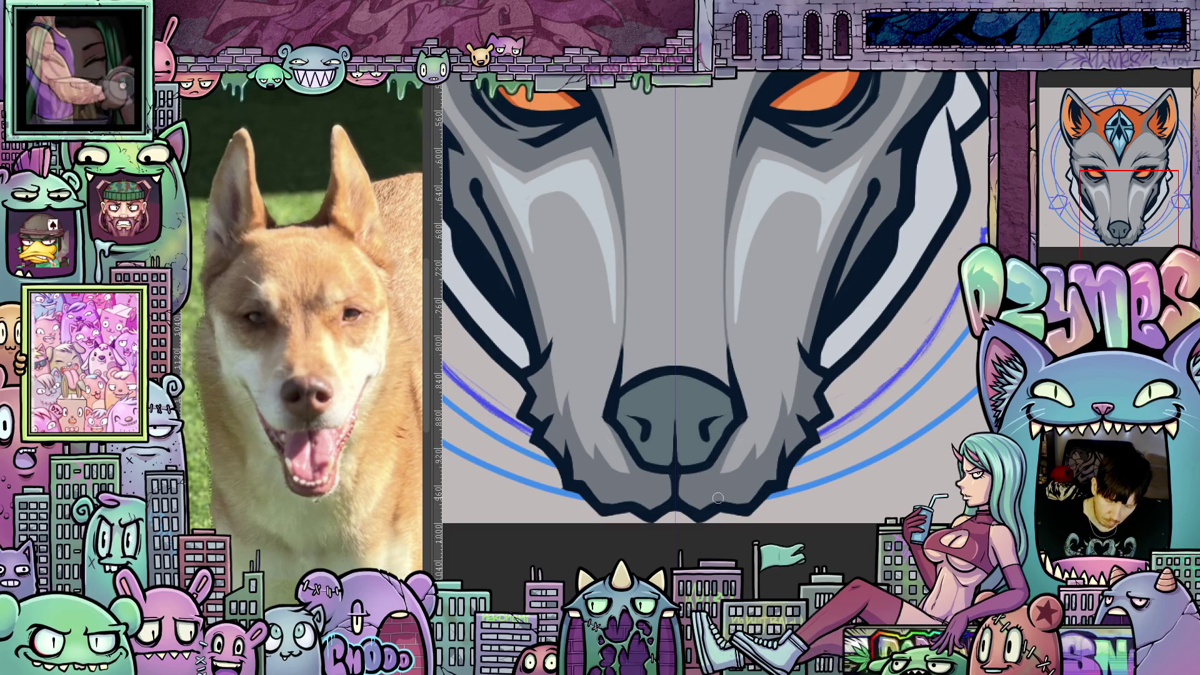
pyautogui.moveTo(707, 522); pyautogui.dragTo(707, 525)
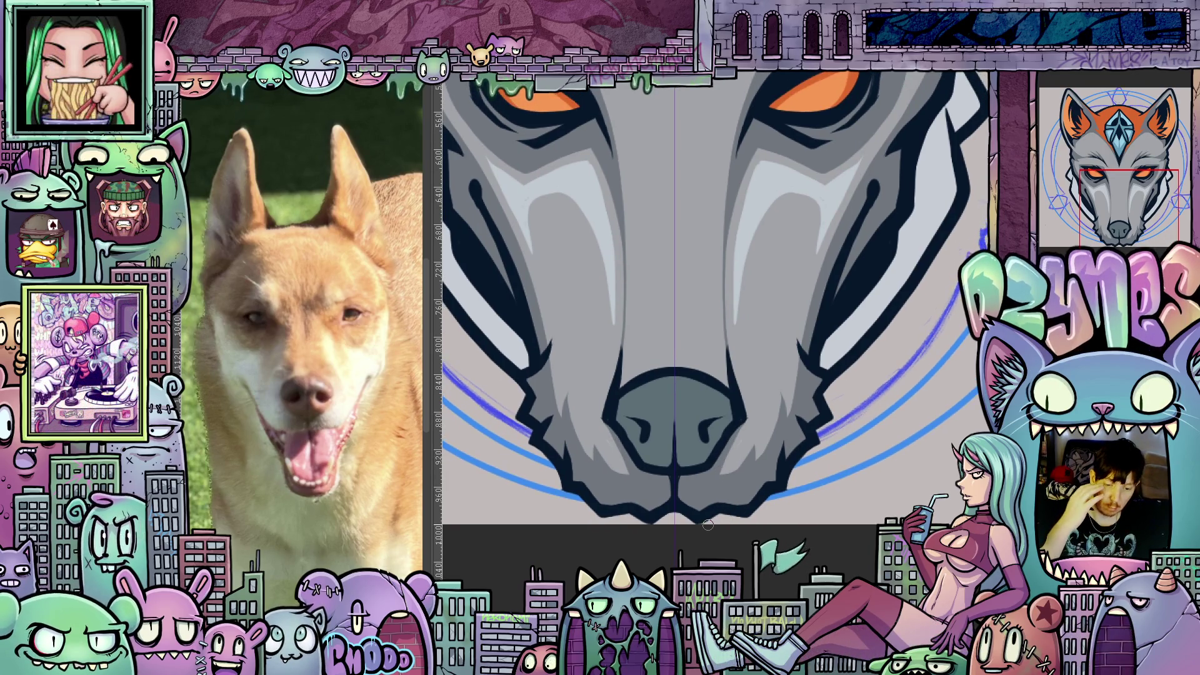
pyautogui.moveTo(706, 475); pyautogui.dragTo(745, 522)
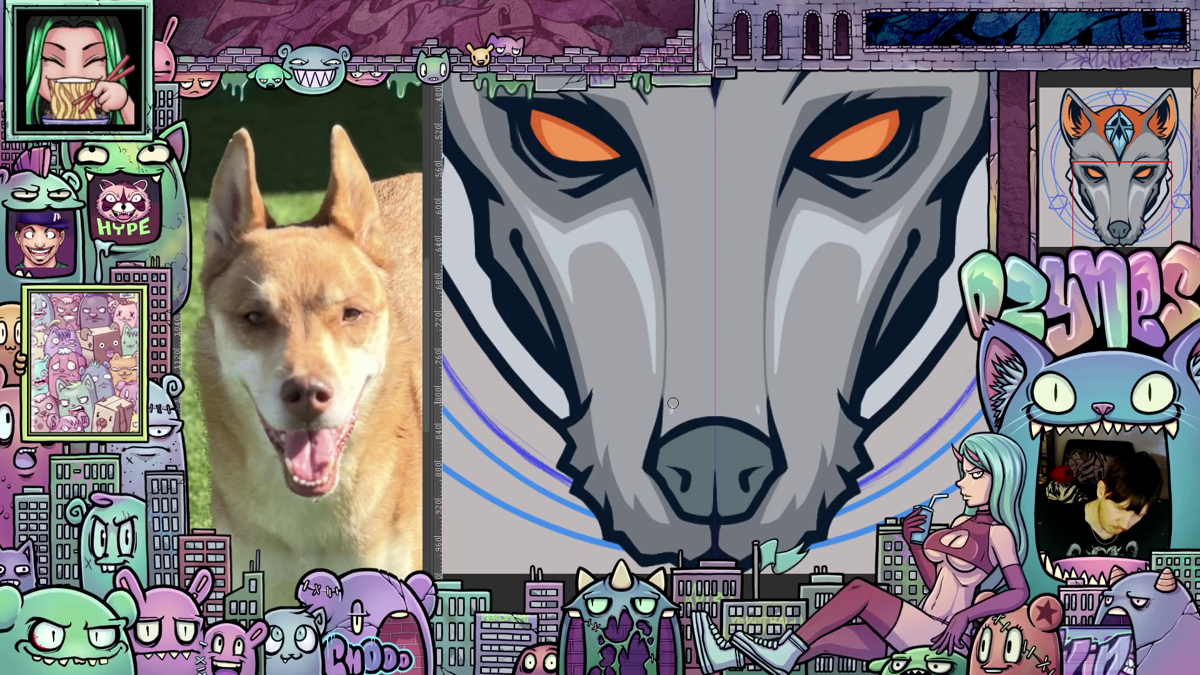
pyautogui.moveTo(676, 375); pyautogui.dragTo(678, 342)
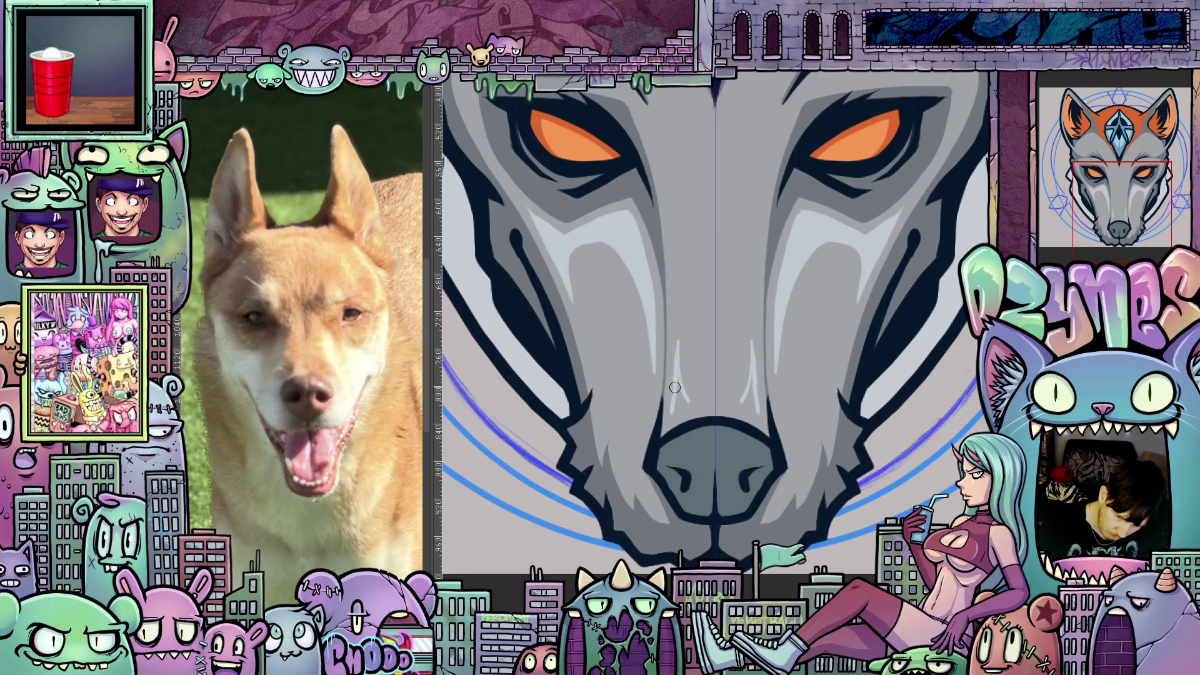
# Rotate the canvas view so the nose points right, then return it upright
pyautogui.moveTo(678, 375)
pyautogui.mouseDown()
pyautogui.moveTo(765, 383)
pyautogui.moveTo(765, 409)
pyautogui.mouseUp()
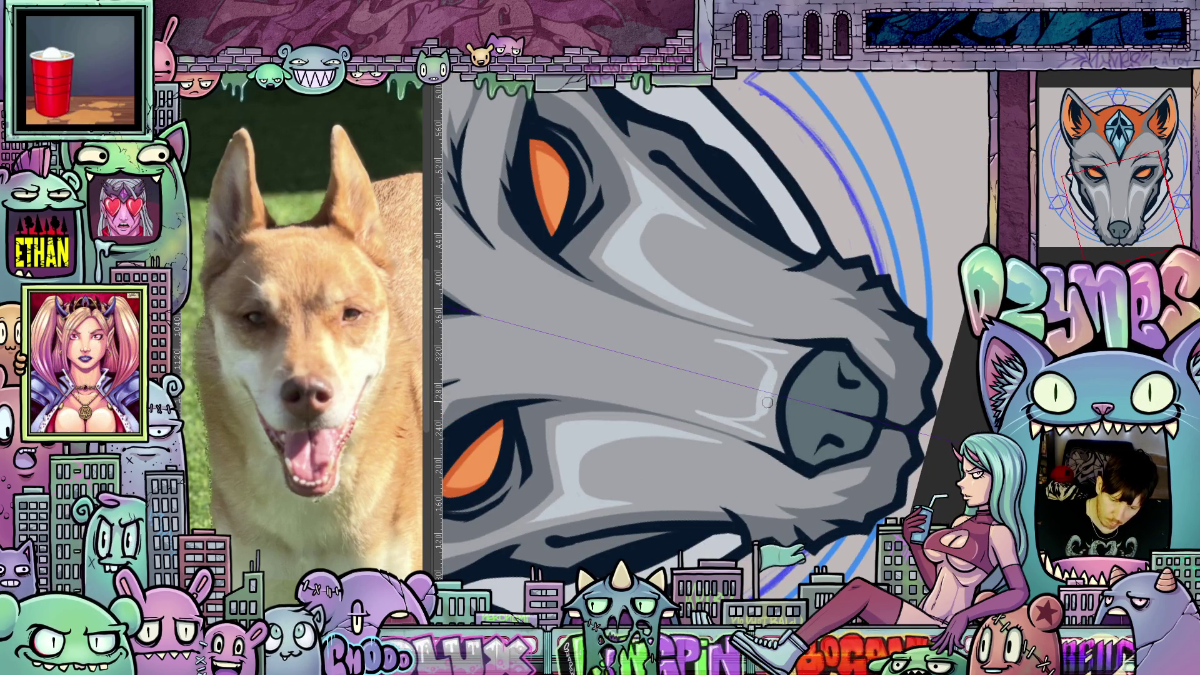
pyautogui.press('6')
pyautogui.press('6')
pyautogui.press('6')
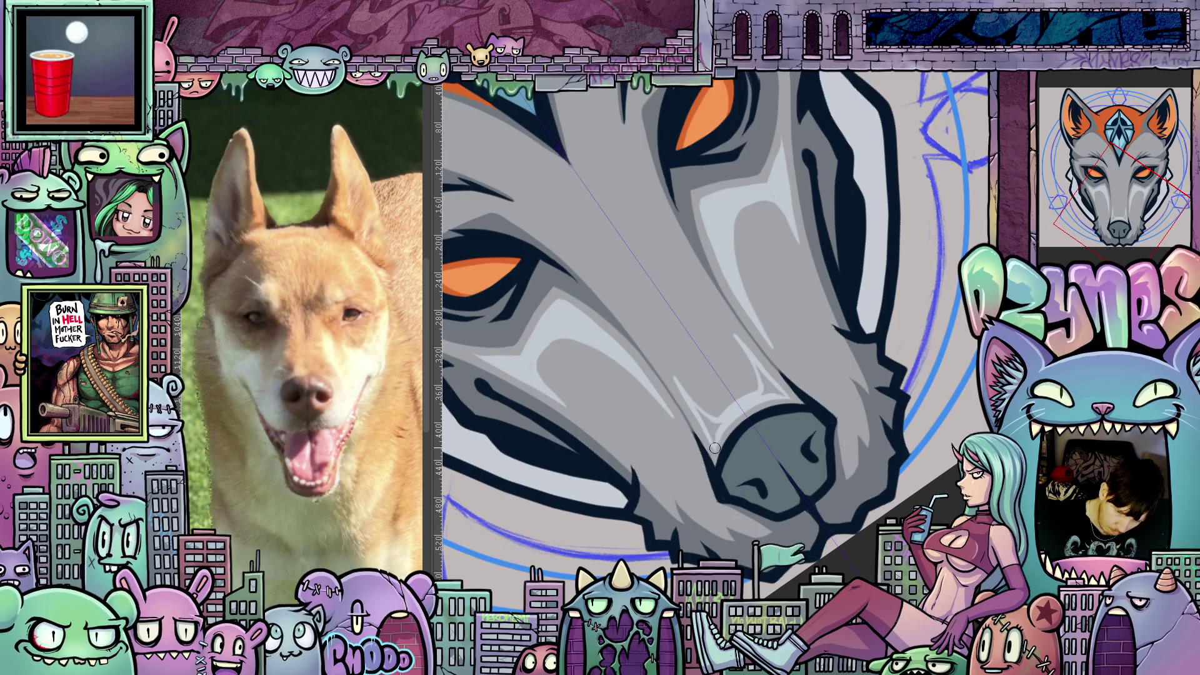
pyautogui.press('5')
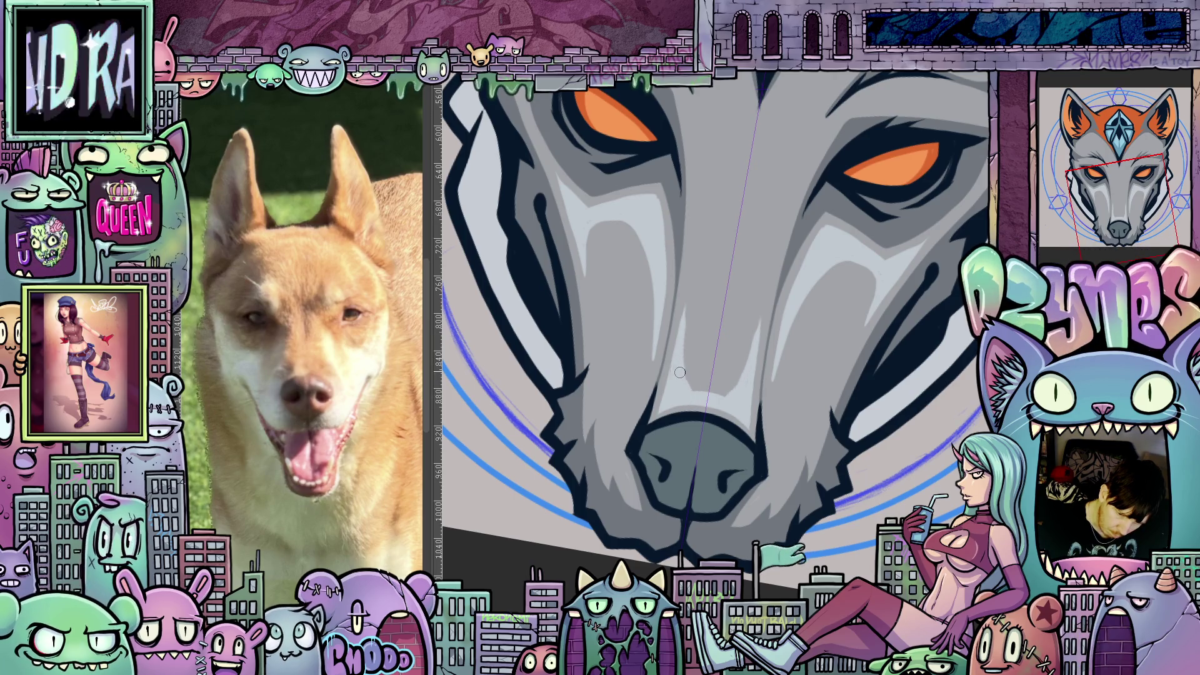
pyautogui.moveTo(700, 404); pyautogui.dragTo(763, 366)
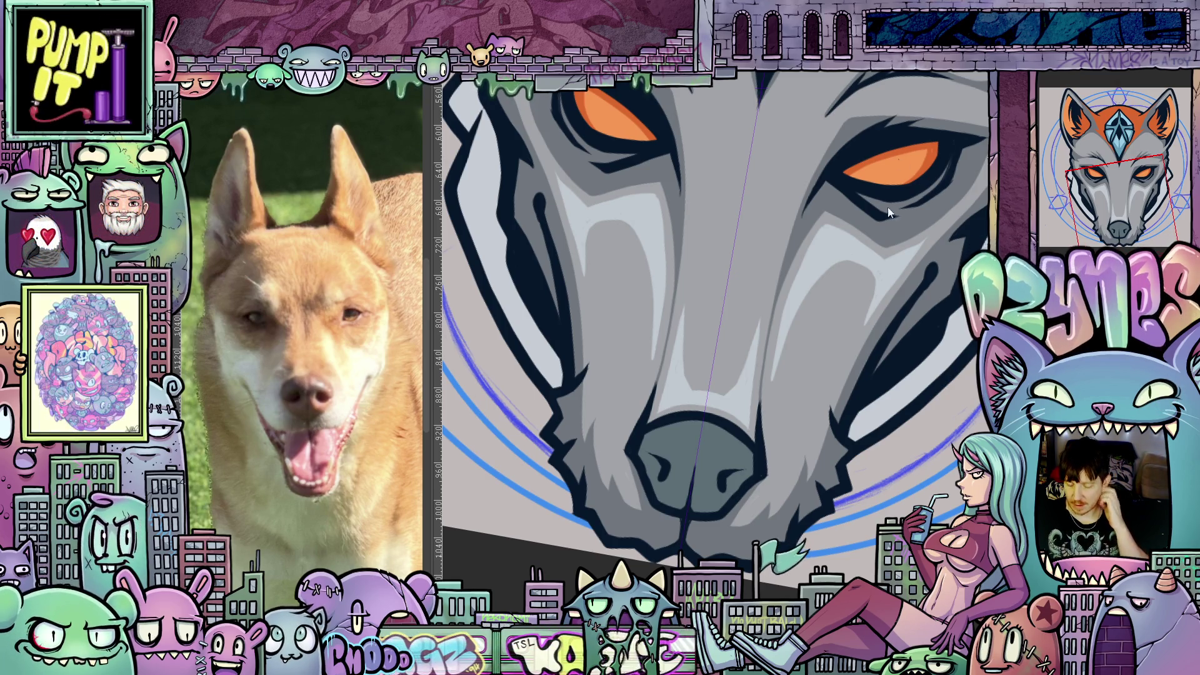
pyautogui.scroll(-2, 910, 321)
pyautogui.scroll(-5, 911, 325)
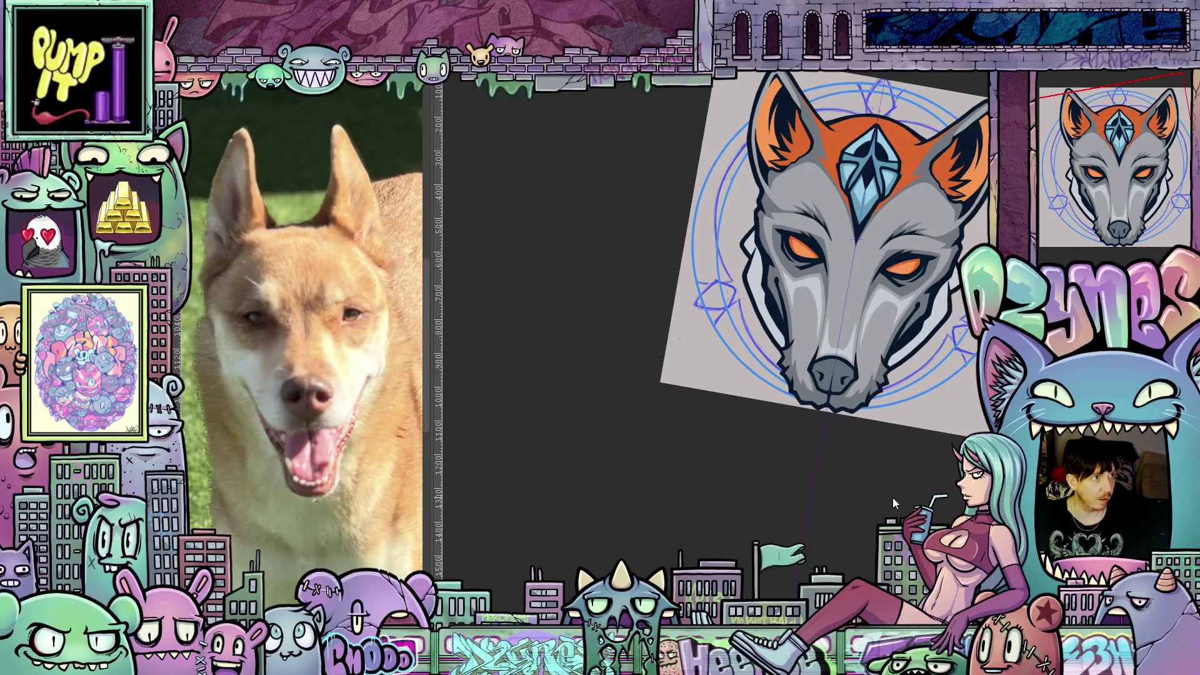
pyautogui.moveTo(862, 485)
pyautogui.mouseDown()
pyautogui.moveTo(776, 494)
pyautogui.moveTo(893, 472)
pyautogui.moveTo(902, 501)
pyautogui.mouseUp()
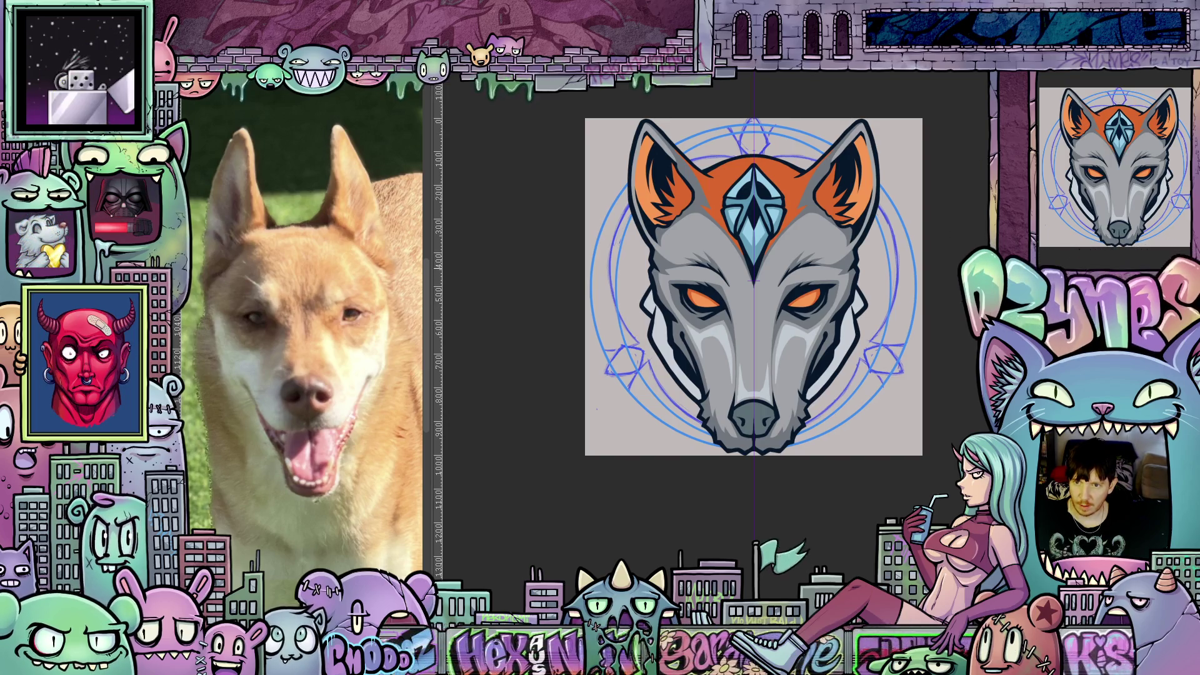
pyautogui.scroll(3, 954, 298)
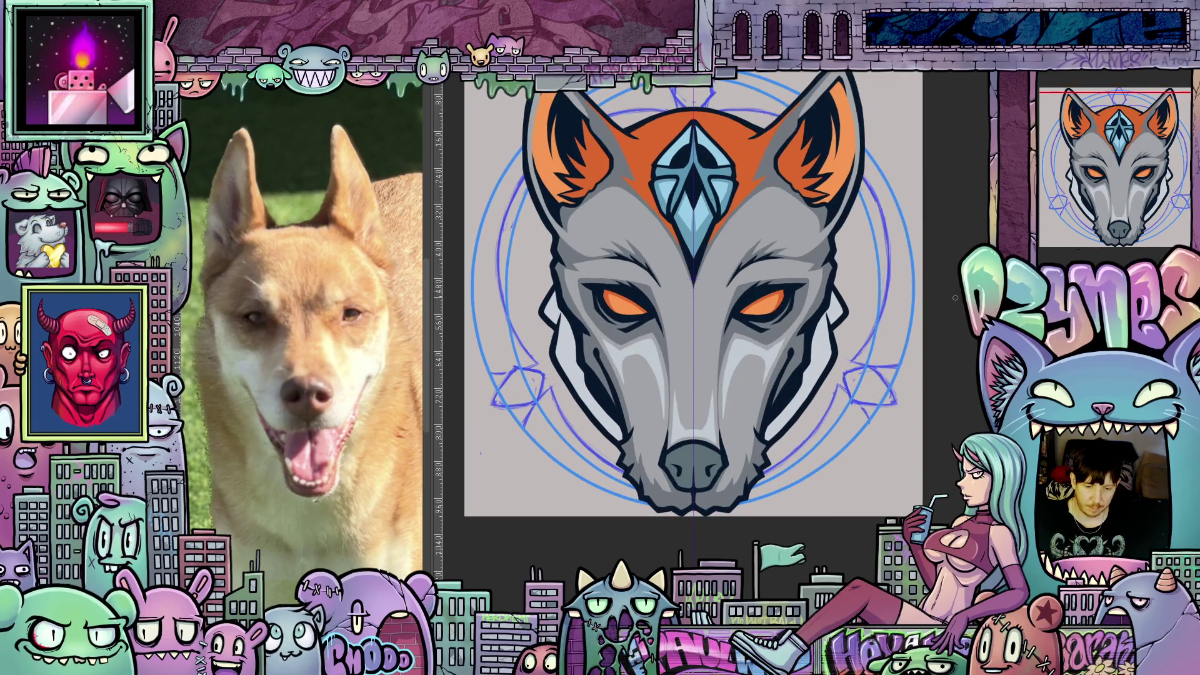
# Zoom onto the eye, rotate about 70 degrees, and stroke light grey down the brow
pyautogui.moveTo(950, 333); pyautogui.dragTo(959, 321)
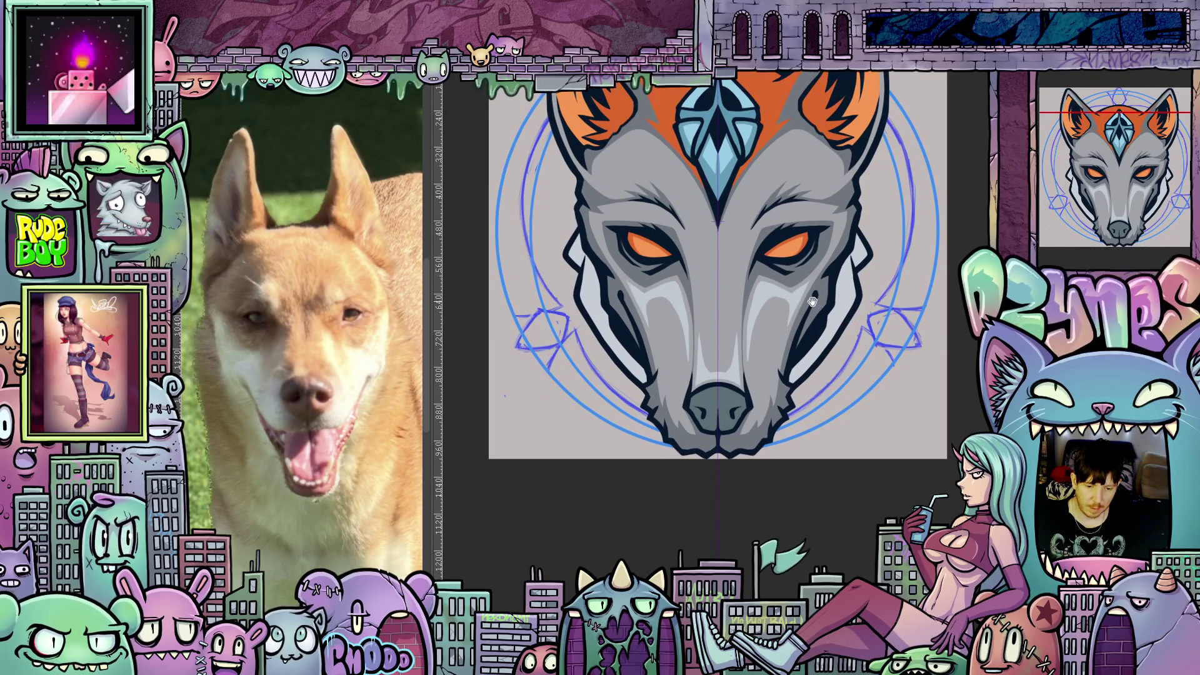
pyautogui.scroll(3, 812, 302)
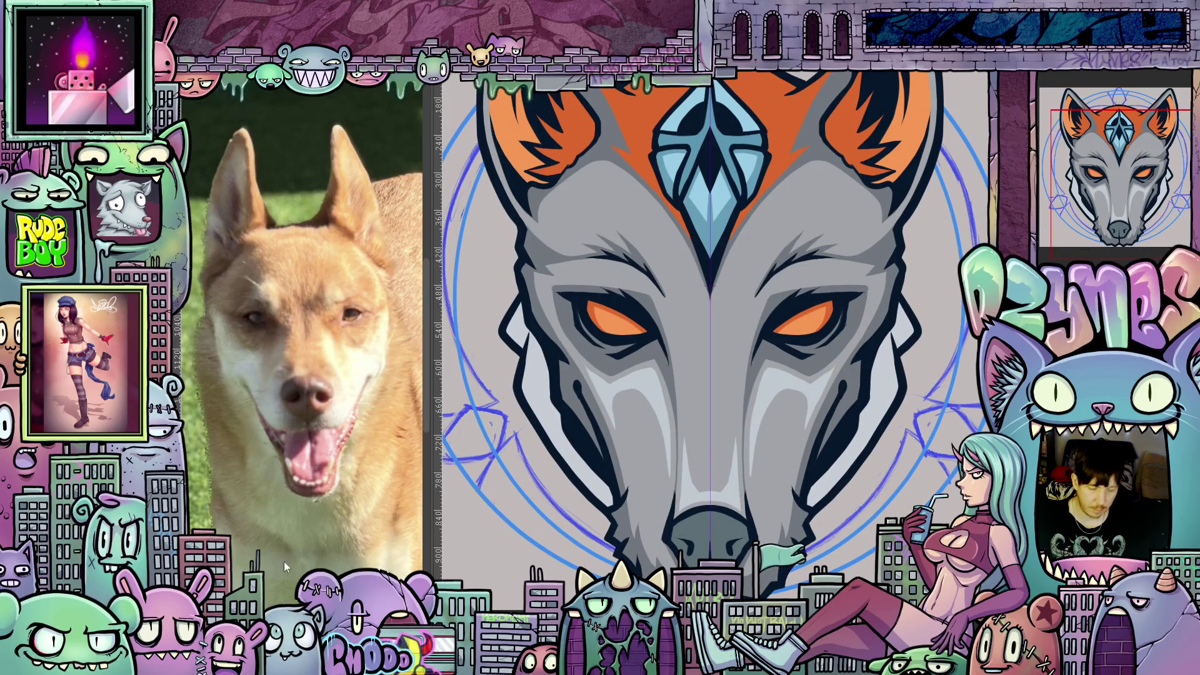
pyautogui.scroll(2, 762, 330)
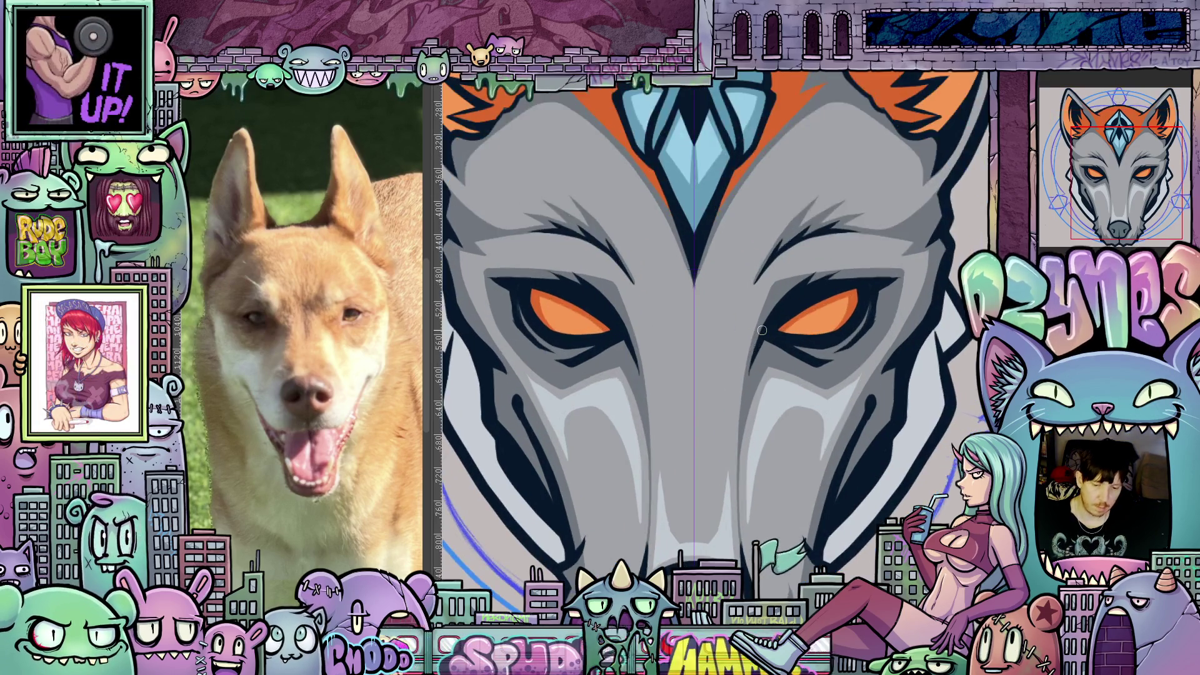
pyautogui.moveTo(761, 330); pyautogui.dragTo(898, 484)
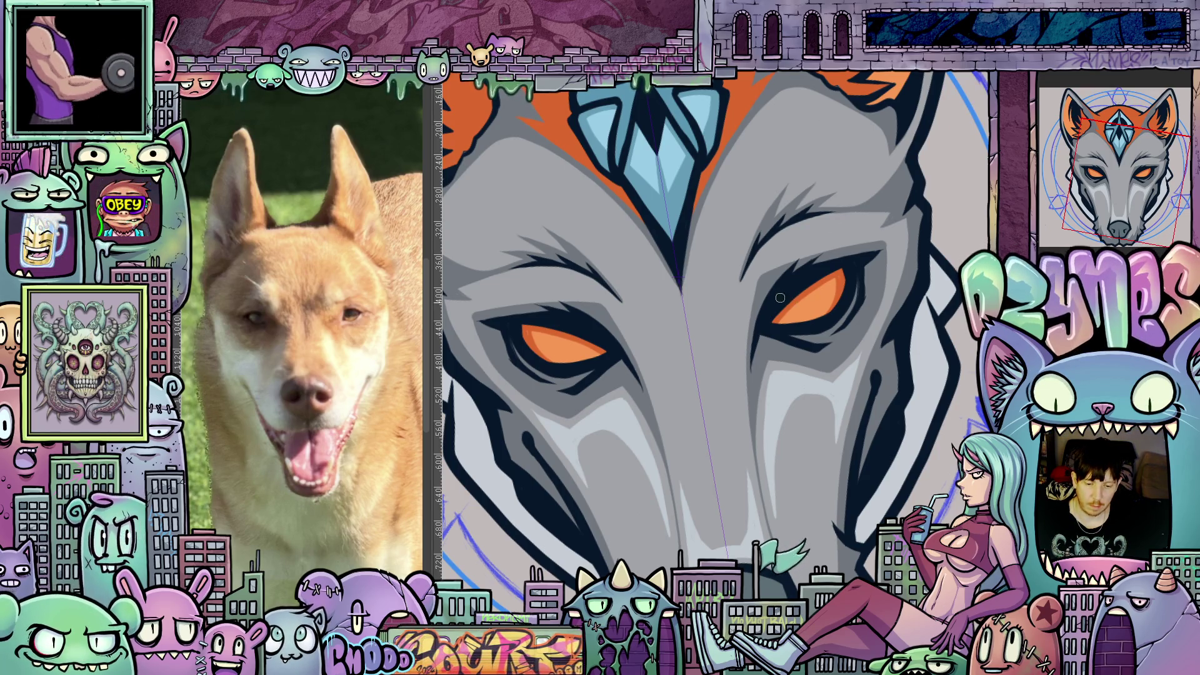
pyautogui.scroll(1, 782, 285)
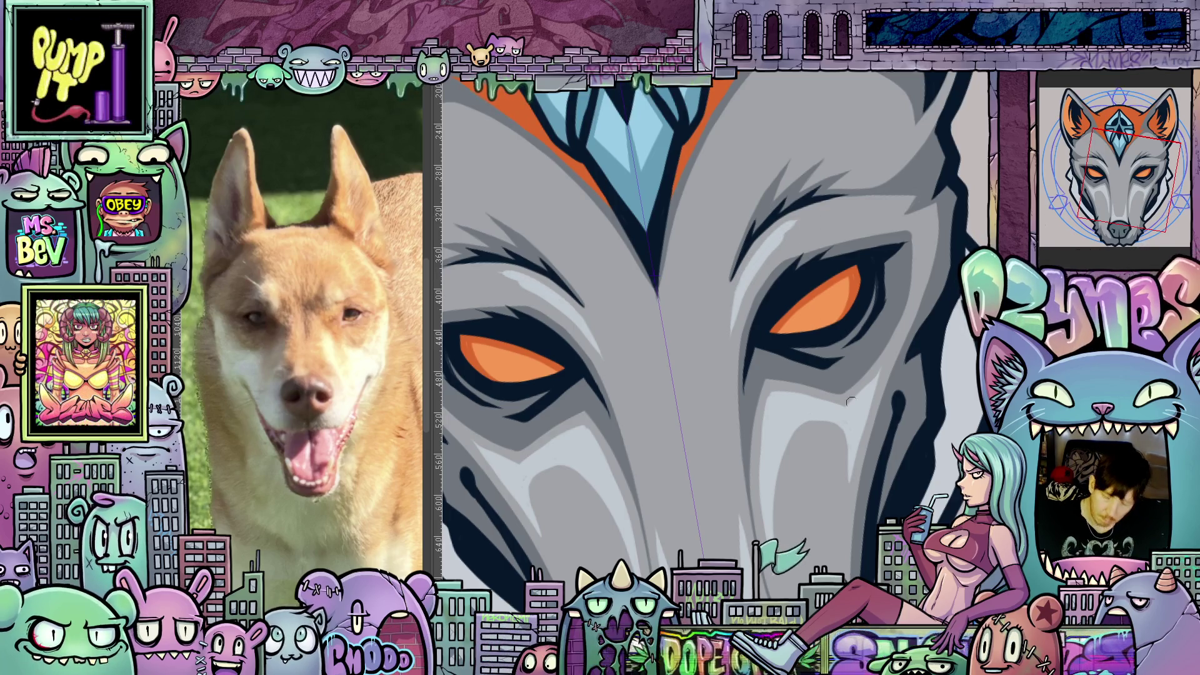
pyautogui.moveTo(851, 400); pyautogui.dragTo(703, 319)
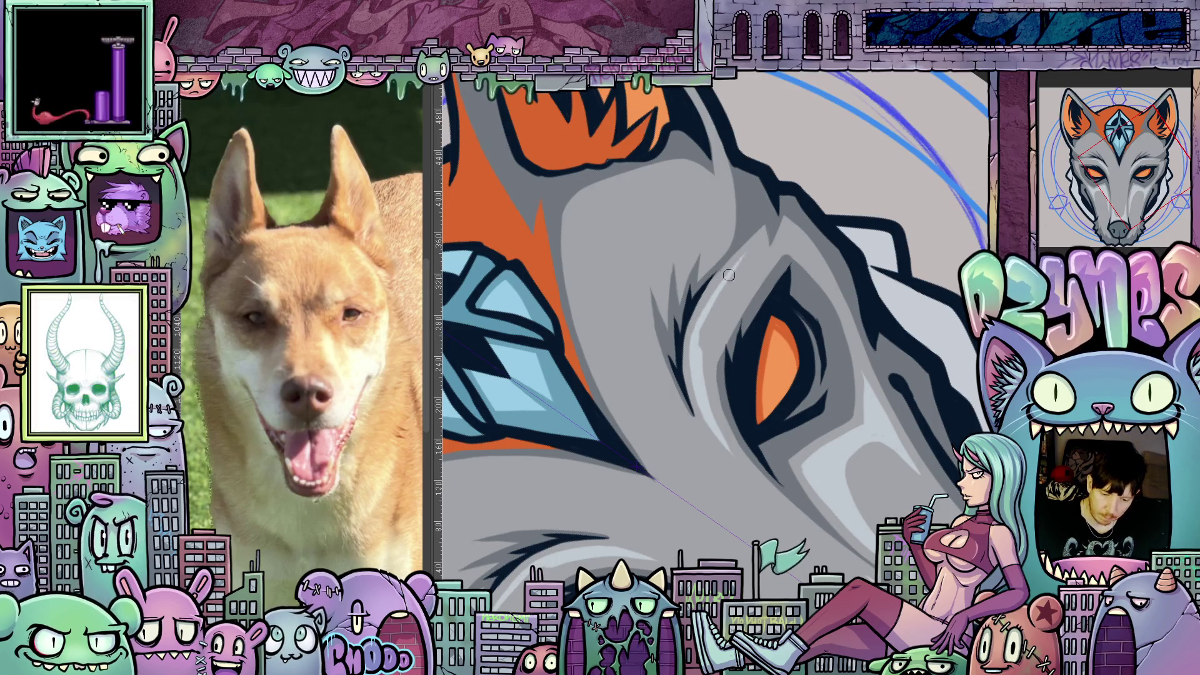
pyautogui.moveTo(746, 254)
pyautogui.mouseDown()
pyautogui.moveTo(710, 326)
pyautogui.moveTo(708, 404)
pyautogui.mouseUp()
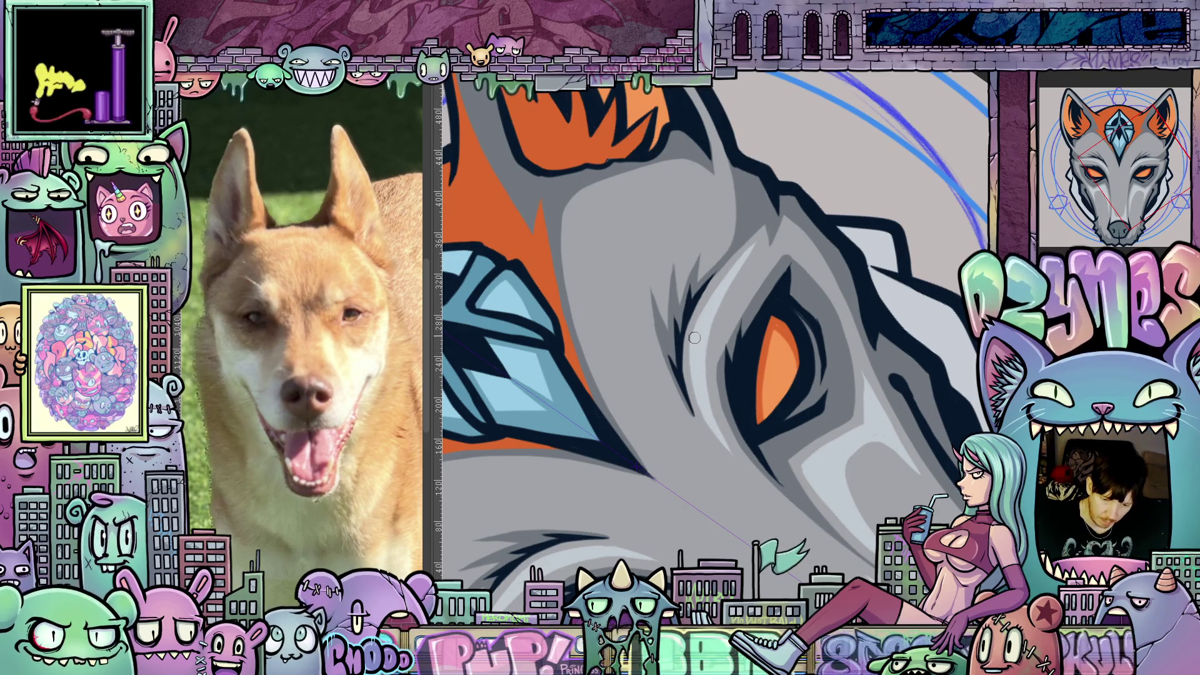
pyautogui.moveTo(765, 330)
pyautogui.mouseDown()
pyautogui.moveTo(862, 575)
pyautogui.moveTo(869, 450)
pyautogui.moveTo(878, 500)
pyautogui.moveTo(988, 663)
pyautogui.mouseUp()
# Paint a light grey line down the inner left edge of the orange ear
pyautogui.moveTo(602, 191); pyautogui.dragTo(615, 285)
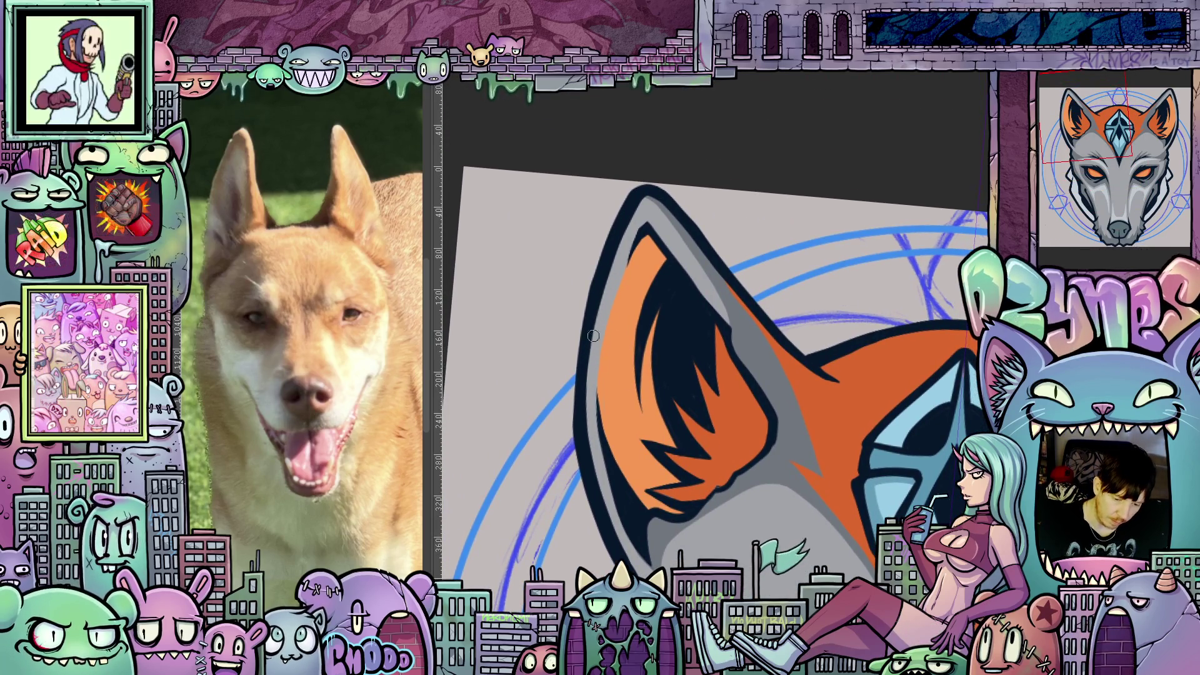
pyautogui.moveTo(592, 328)
pyautogui.mouseDown()
pyautogui.moveTo(591, 389)
pyautogui.moveTo(603, 320)
pyautogui.mouseUp()
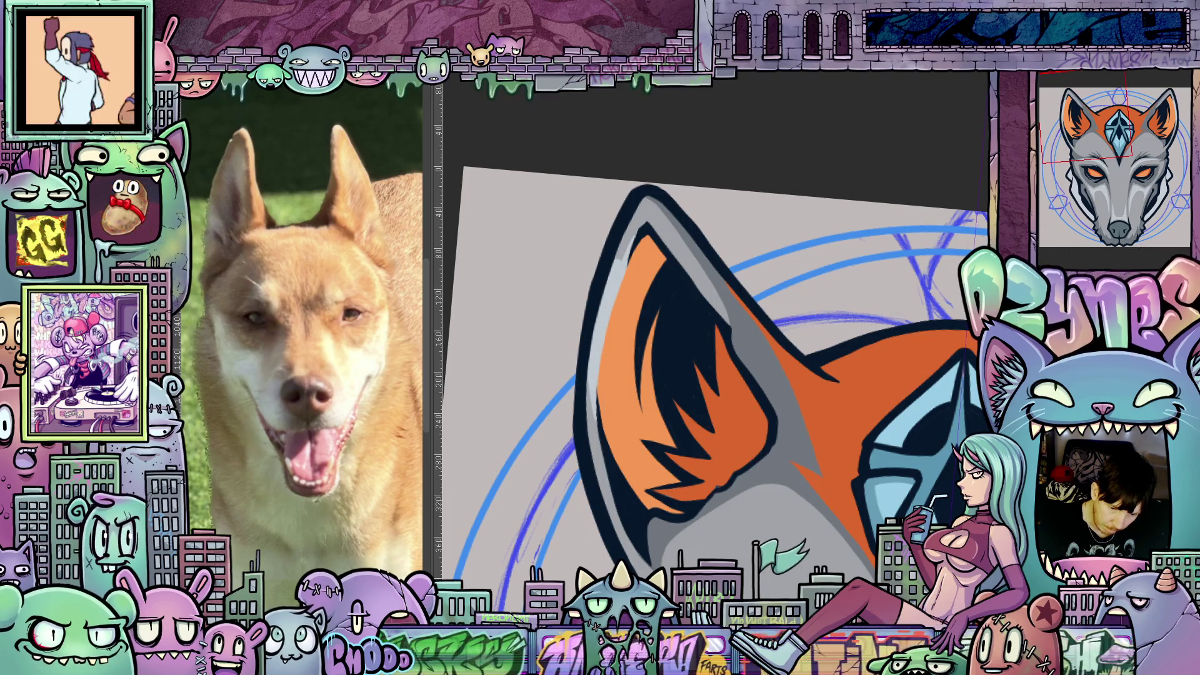
pyautogui.moveTo(755, 251); pyautogui.dragTo(710, 285)
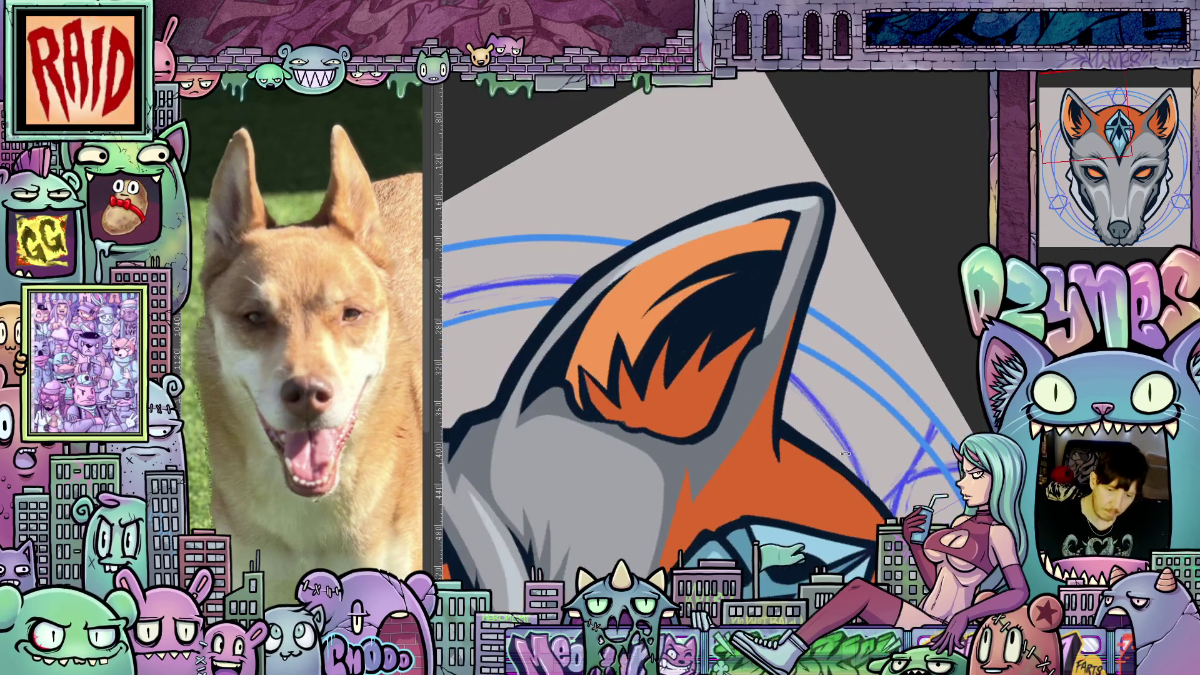
pyautogui.scroll(2, 710, 285)
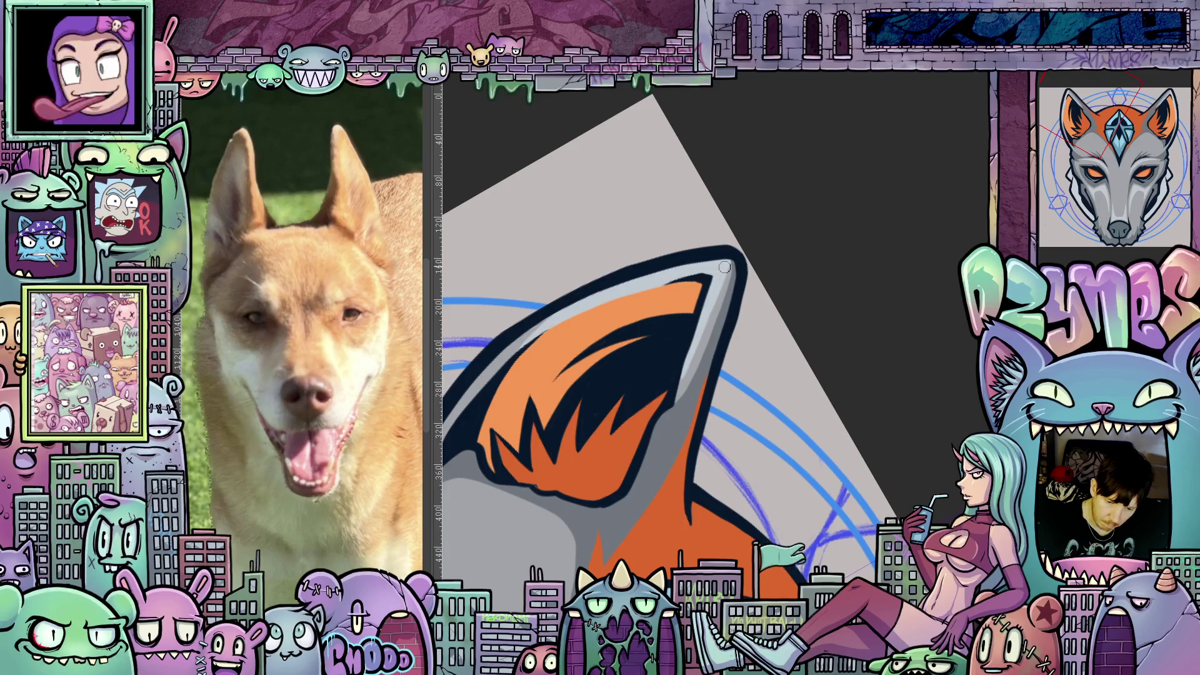
pyautogui.moveTo(752, 369); pyautogui.dragTo(691, 404)
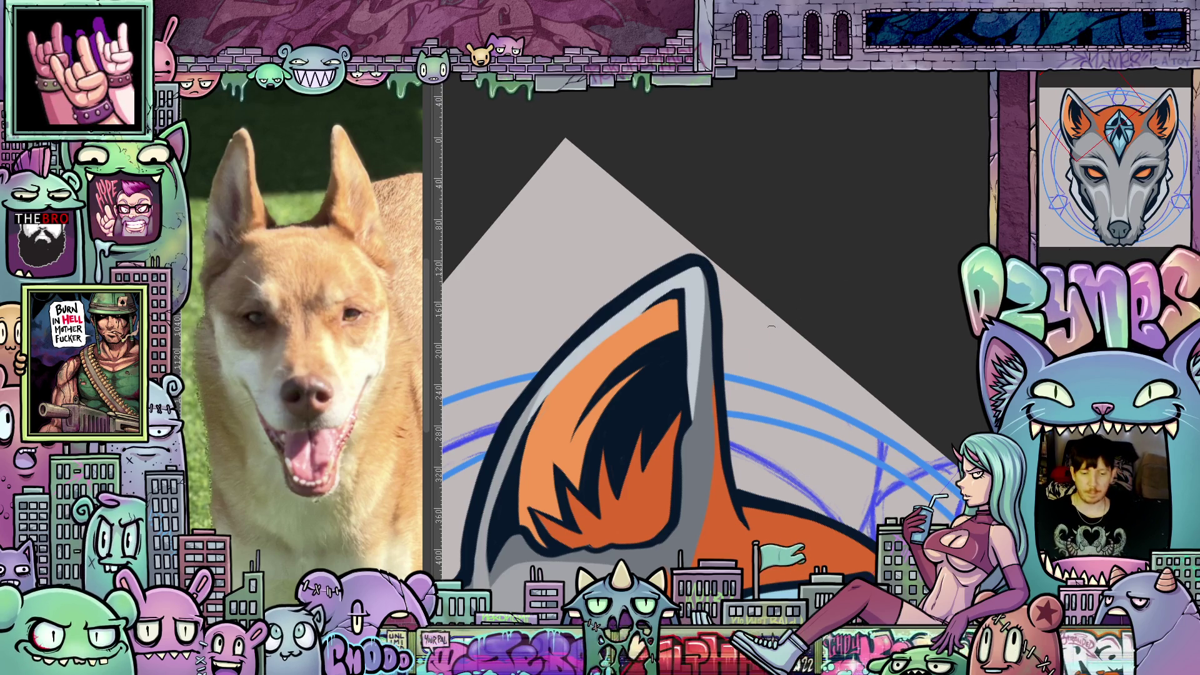
pyautogui.scroll(-5, 772, 326)
# Reset the view rotation and zoom until the wolf head fills the canvas as a close-up
pyautogui.moveTo(771, 326); pyautogui.dragTo(901, 470)
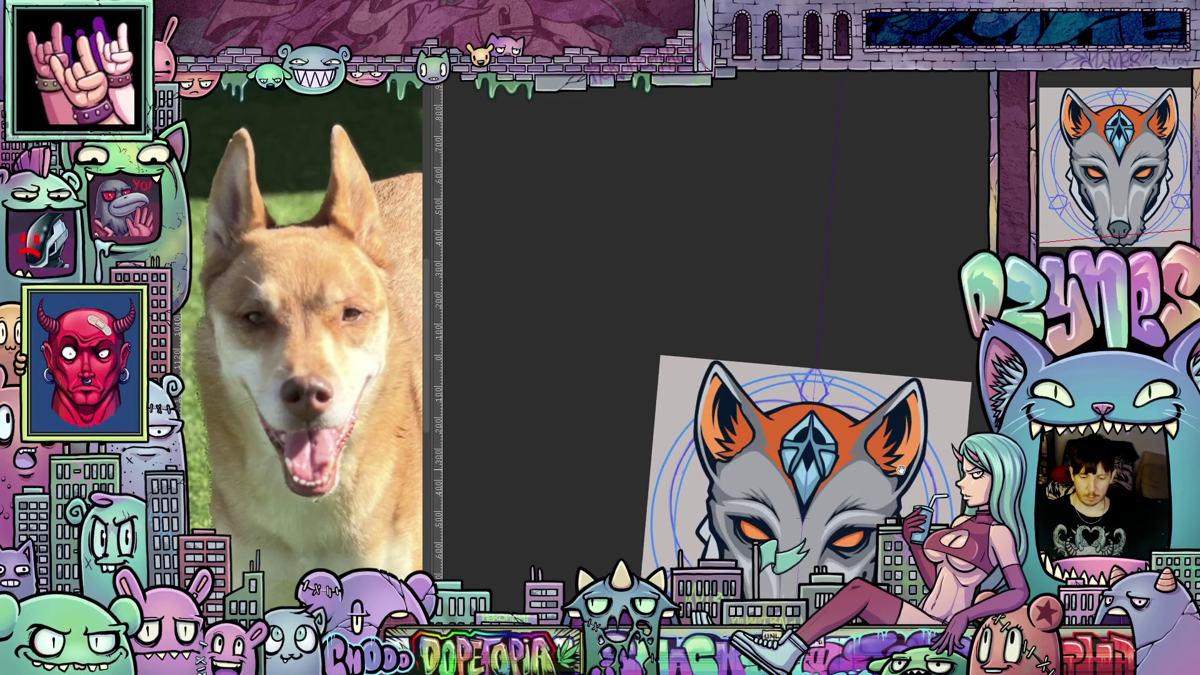
pyautogui.press('5')
pyautogui.scroll(-10, 898, 478)
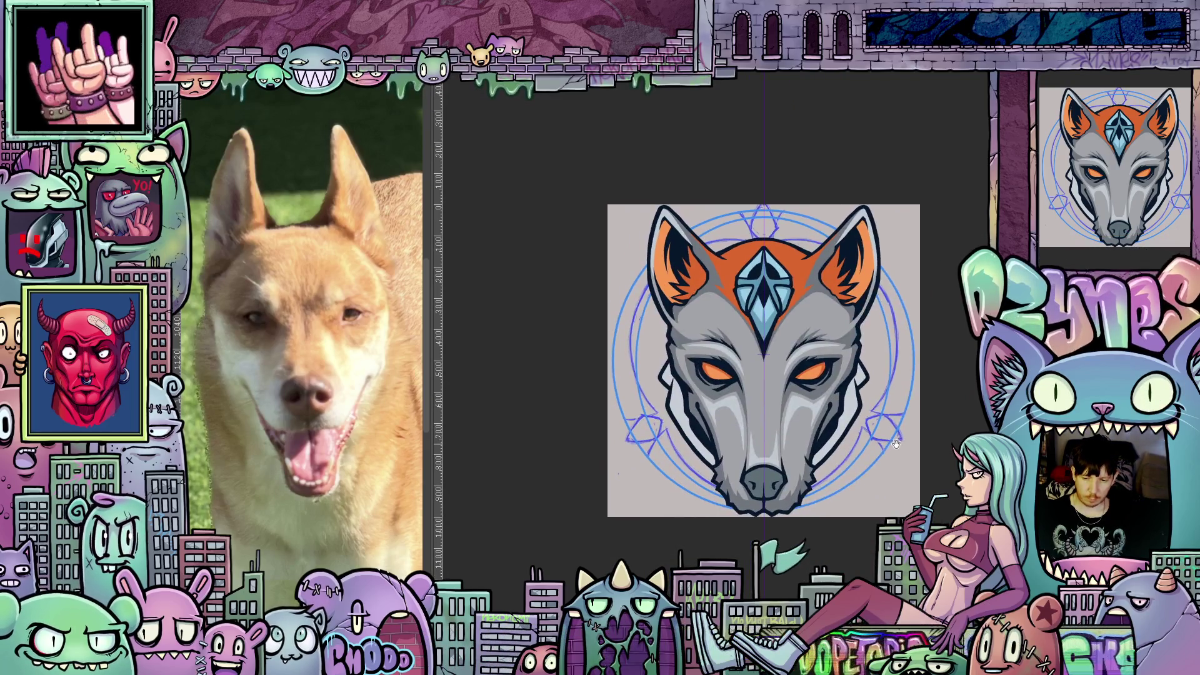
pyautogui.scroll(-4, 907, 478)
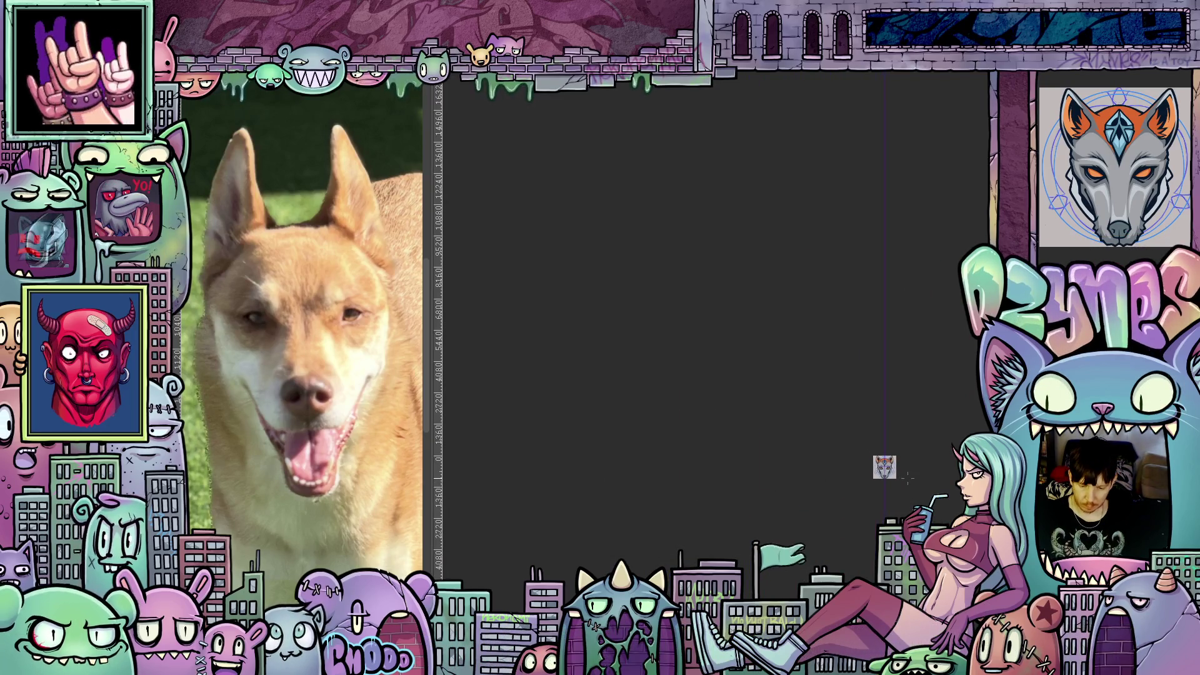
pyautogui.scroll(14, 904, 480)
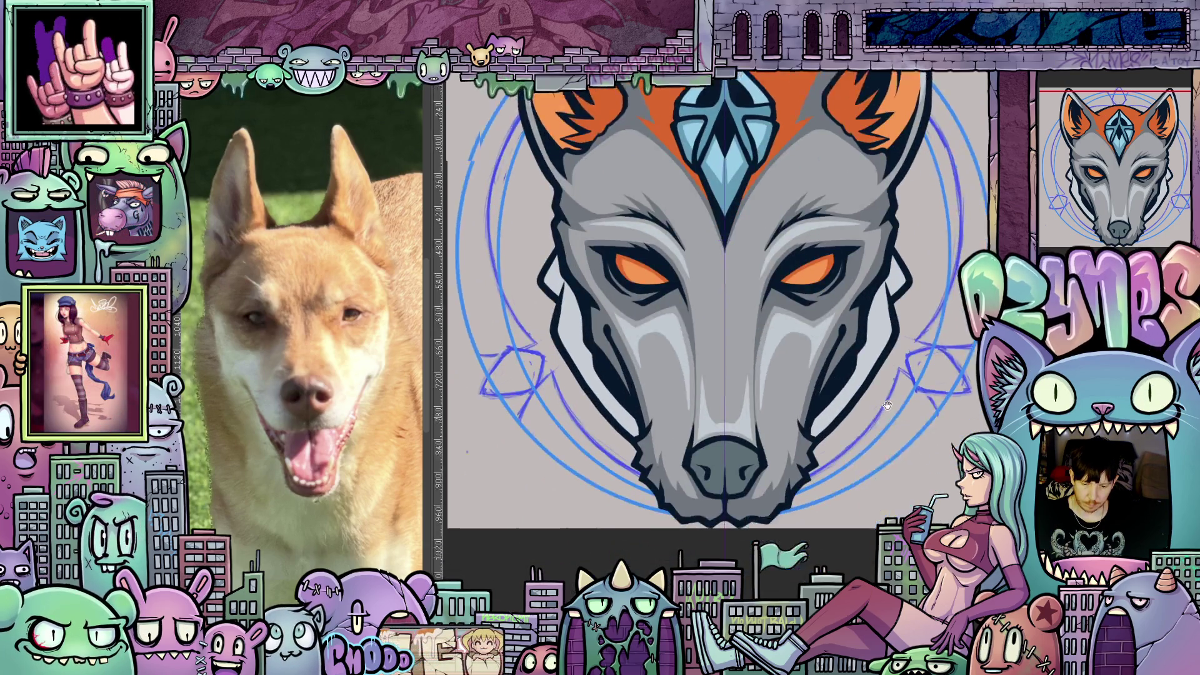
pyautogui.moveTo(886, 405); pyautogui.dragTo(895, 423)
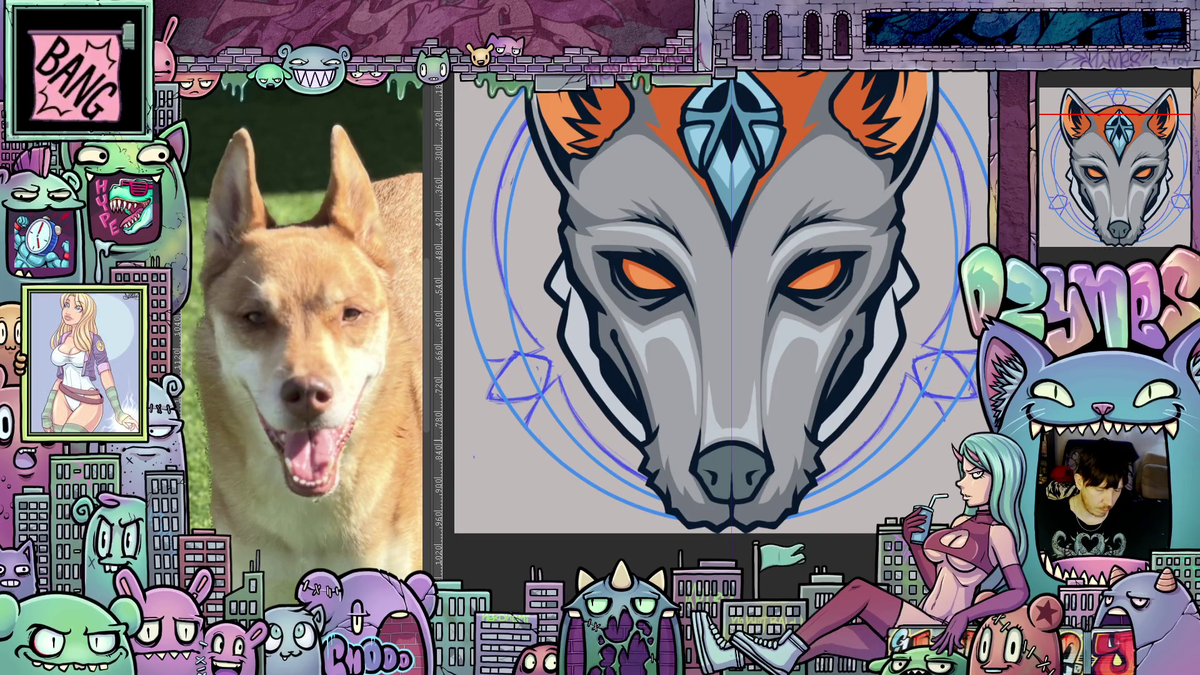
pyautogui.scroll(2, 857, 420)
pyautogui.moveTo(857, 420); pyautogui.dragTo(799, 436)
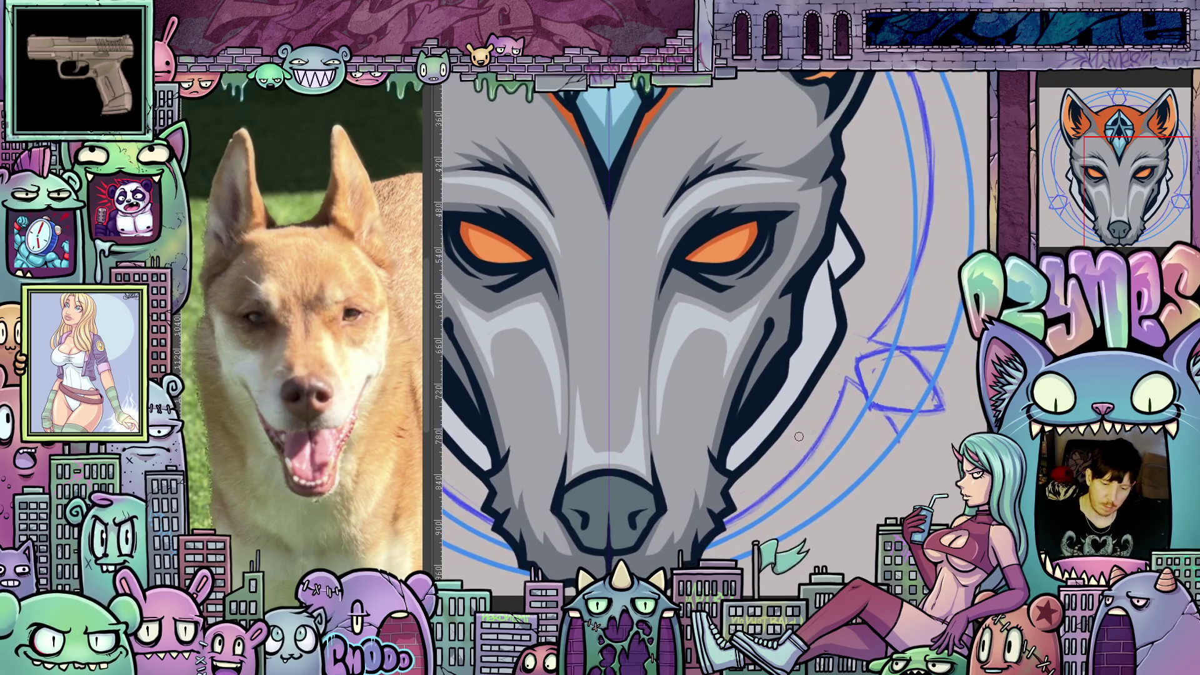
pyautogui.moveTo(723, 482); pyautogui.dragTo(676, 462)
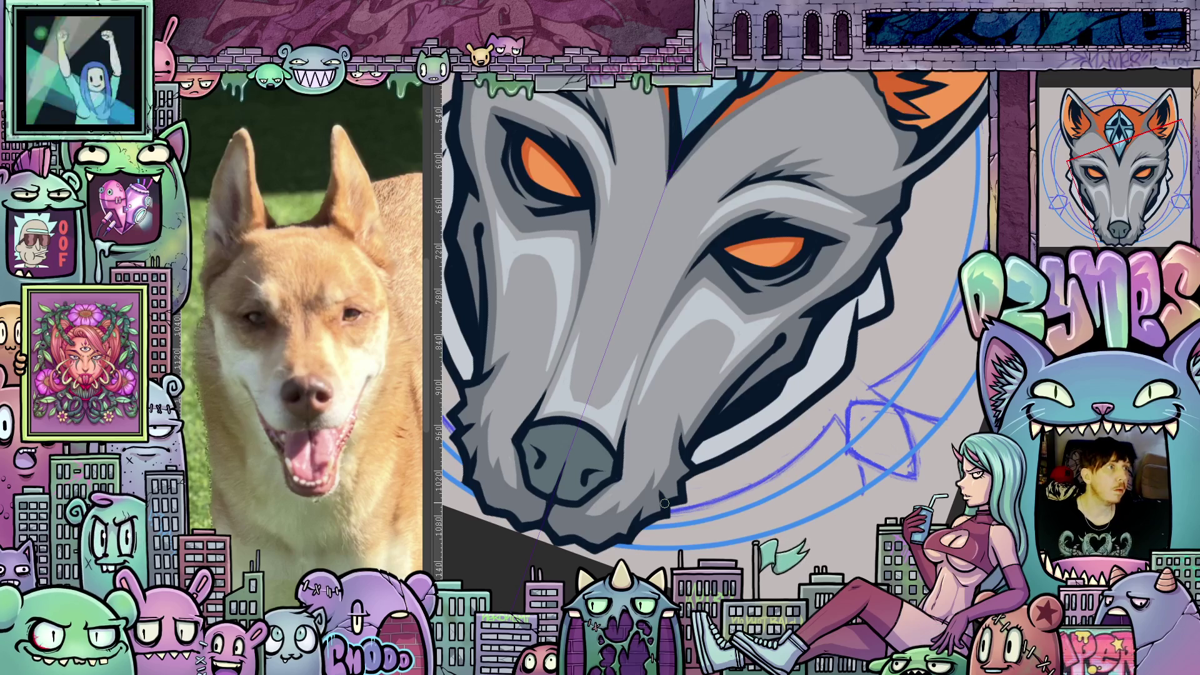
pyautogui.moveTo(840, 343)
pyautogui.mouseDown()
pyautogui.moveTo(910, 377)
pyautogui.moveTo(930, 403)
pyautogui.mouseUp()
pyautogui.press('Escape')
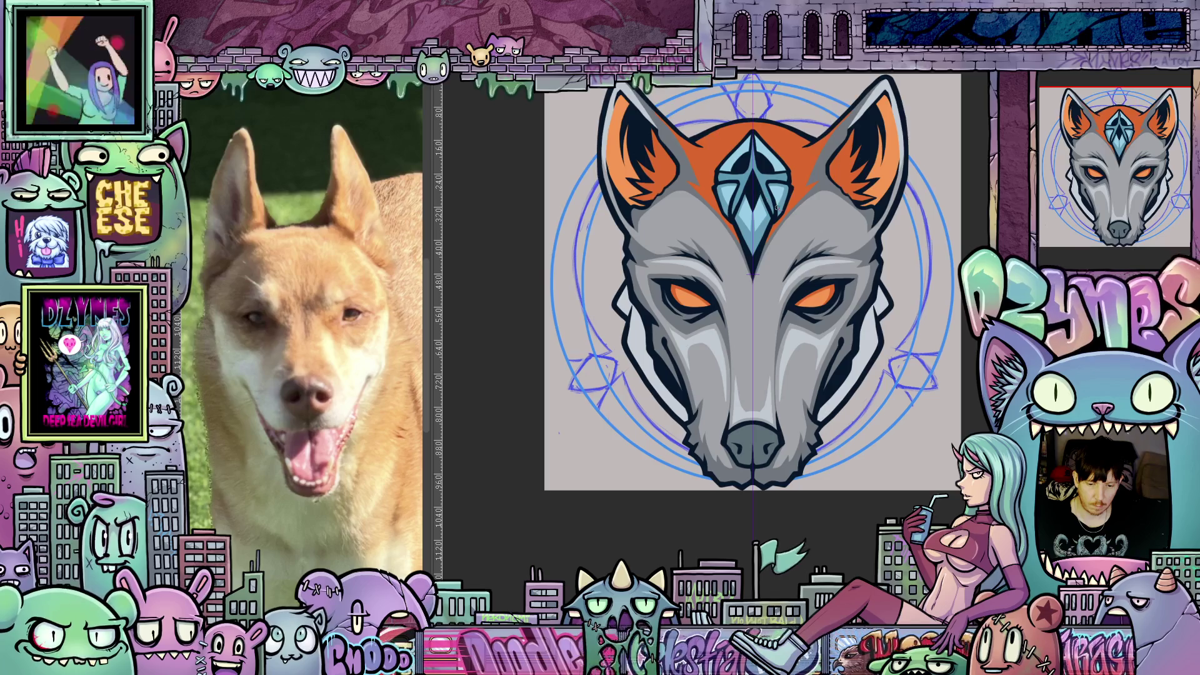
pyautogui.scroll(3, 777, 184)
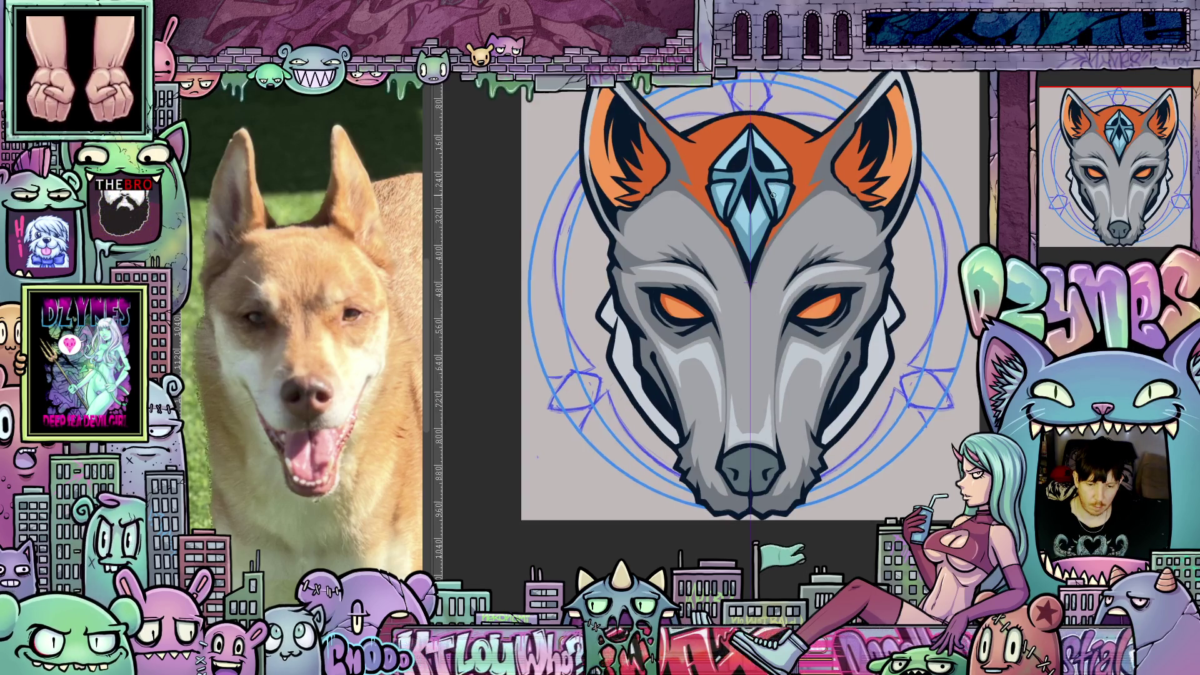
pyautogui.moveTo(750, 263); pyautogui.dragTo(743, 120)
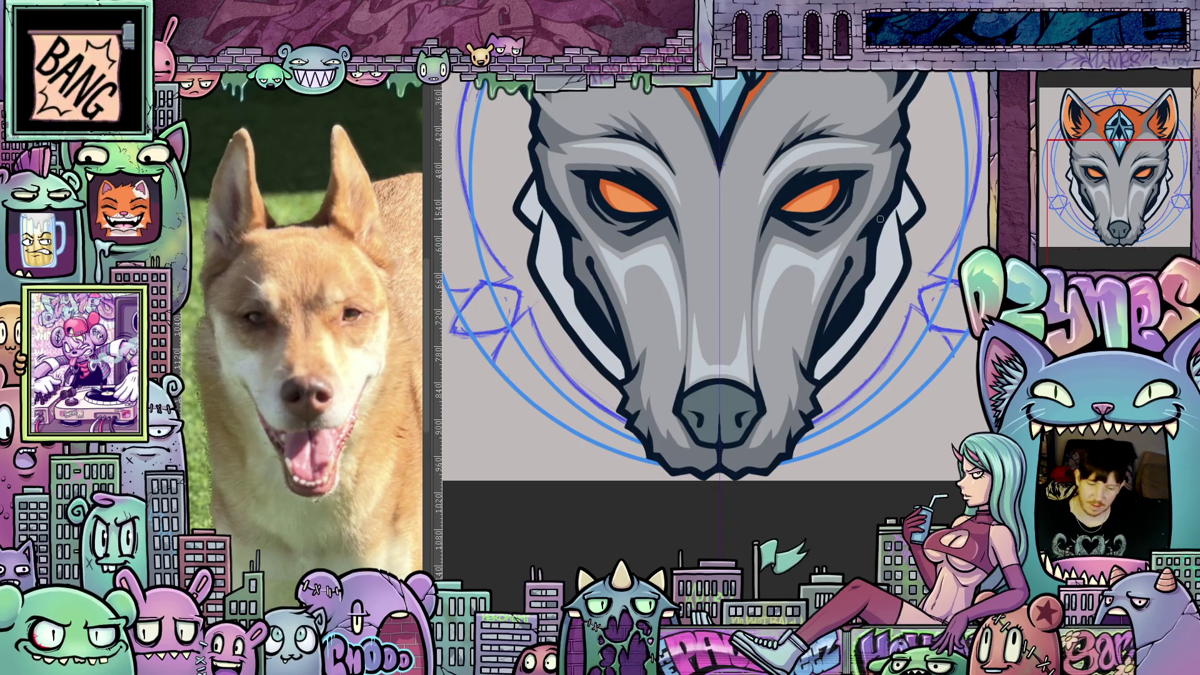
pyautogui.scroll(3, 891, 338)
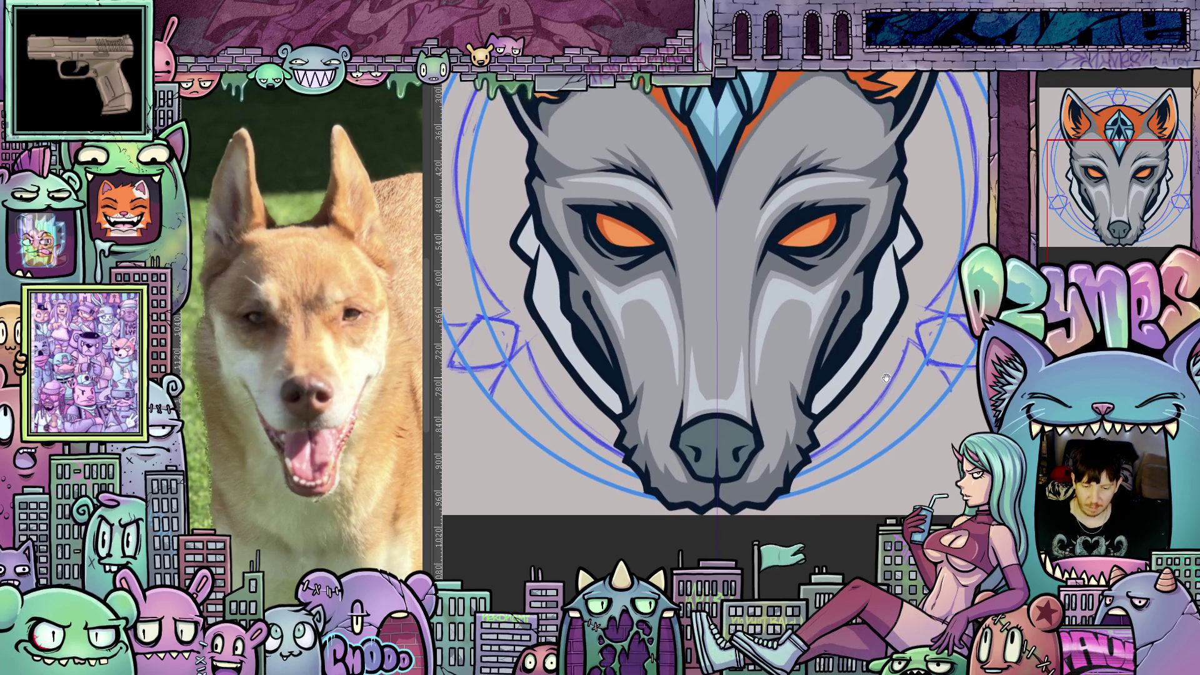
pyautogui.scroll(1, 873, 378)
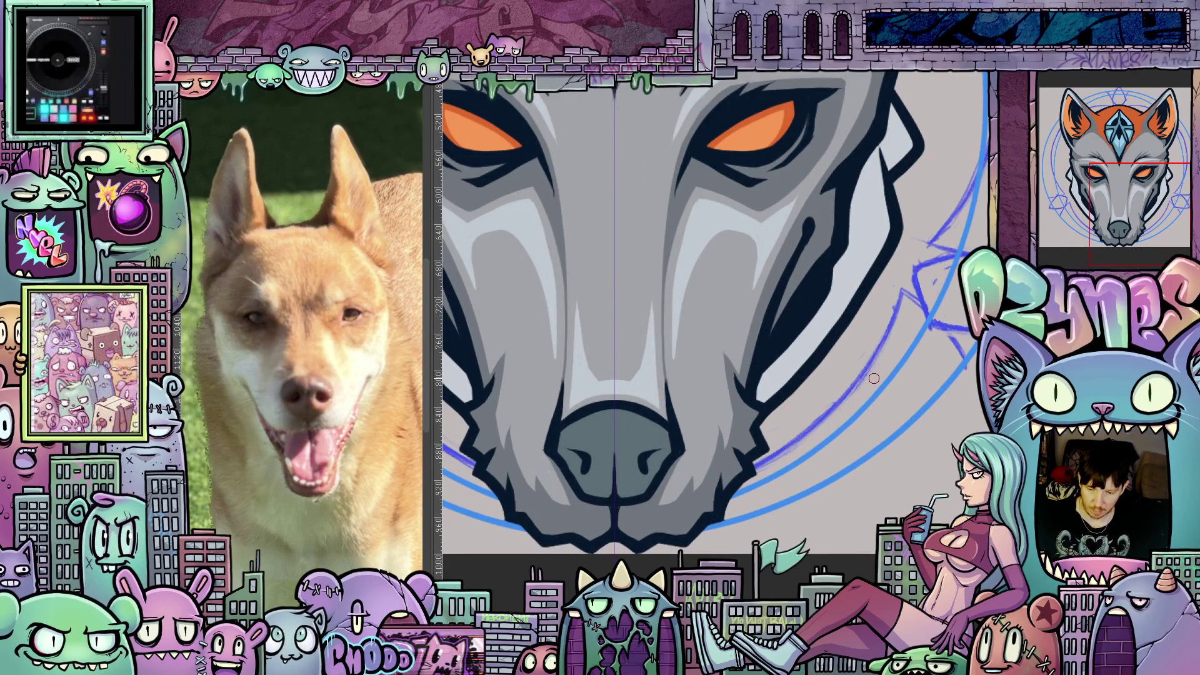
pyautogui.moveTo(898, 485); pyautogui.dragTo(721, 430)
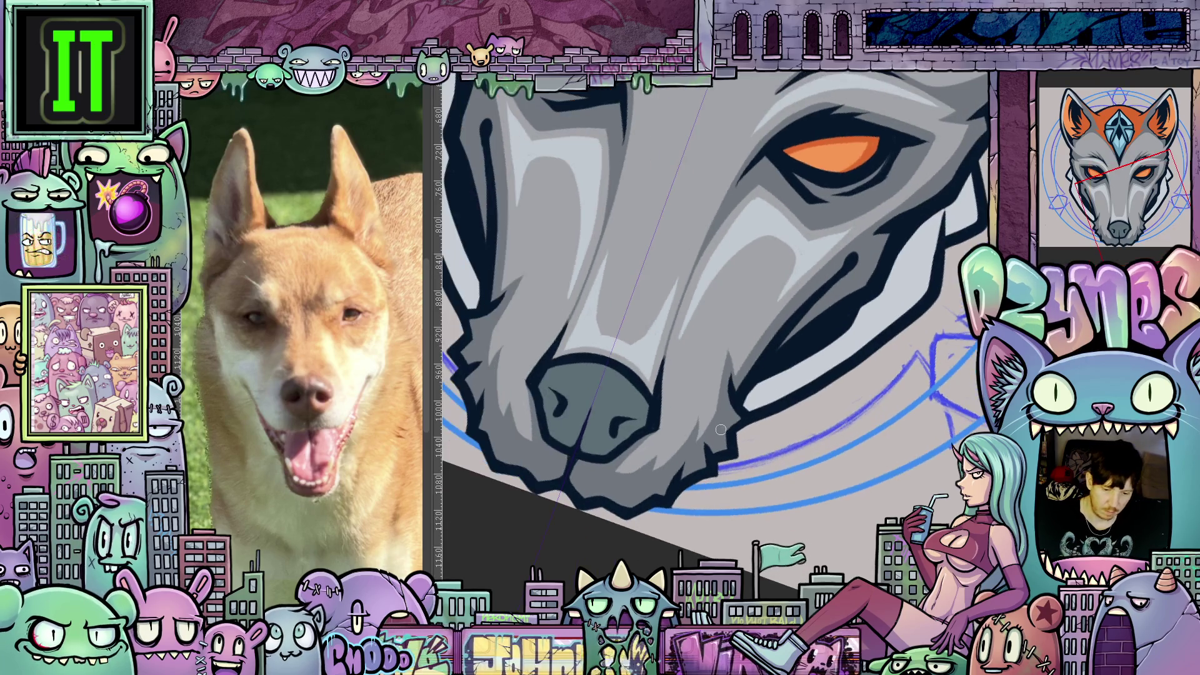
pyautogui.scroll(1, 725, 403)
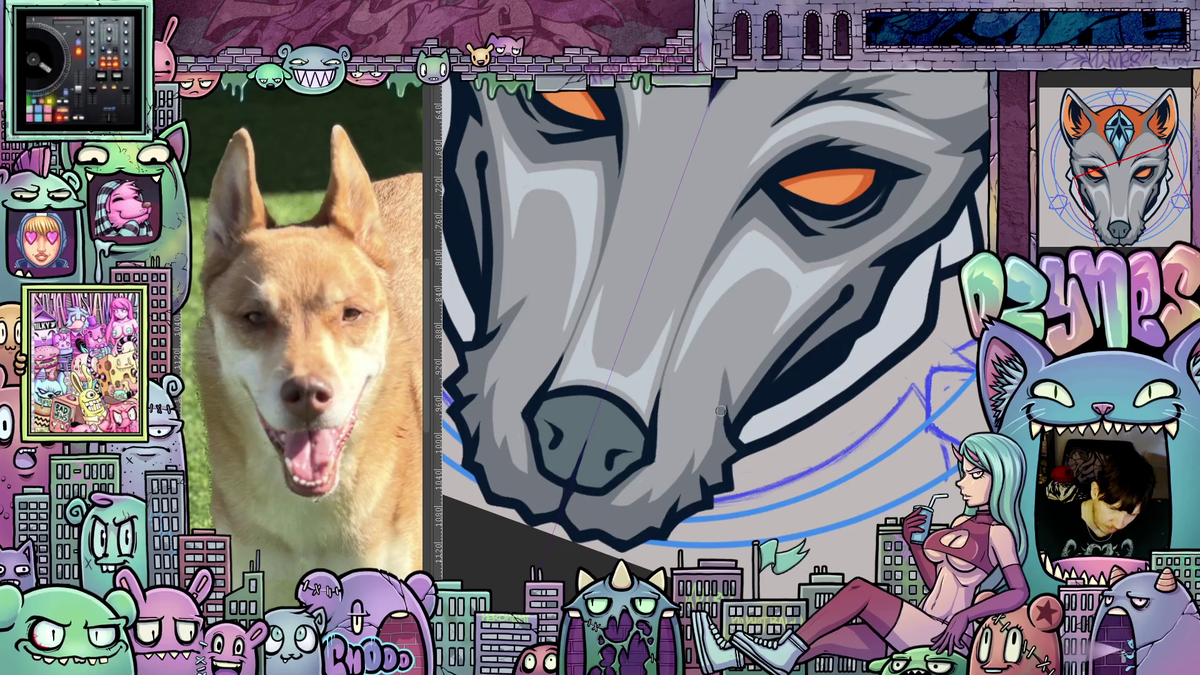
pyautogui.moveTo(724, 372); pyautogui.dragTo(758, 381)
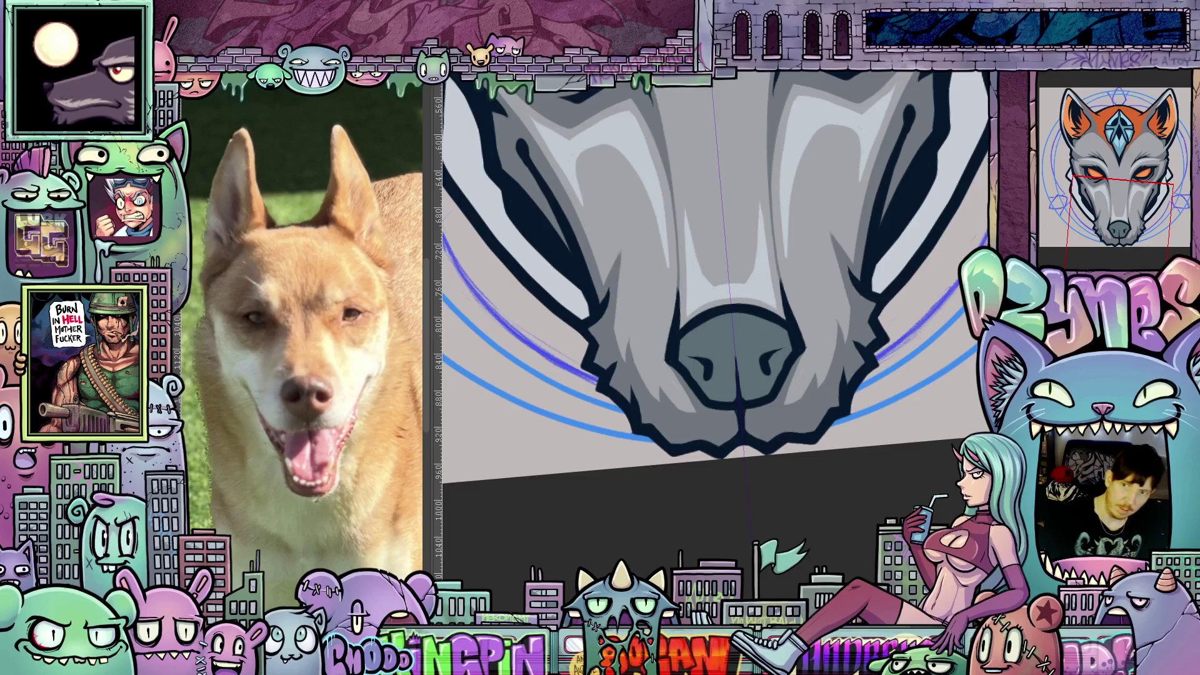
pyautogui.press('6')
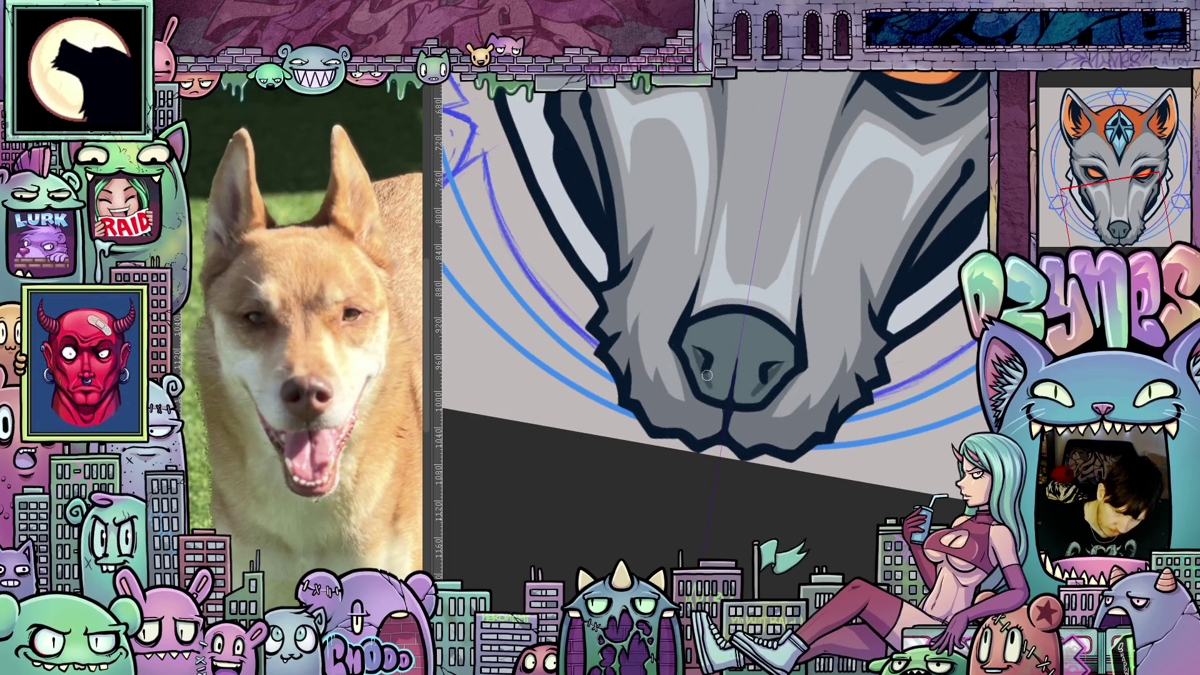
pyautogui.press('4')
pyautogui.press('4')
pyautogui.press('4')
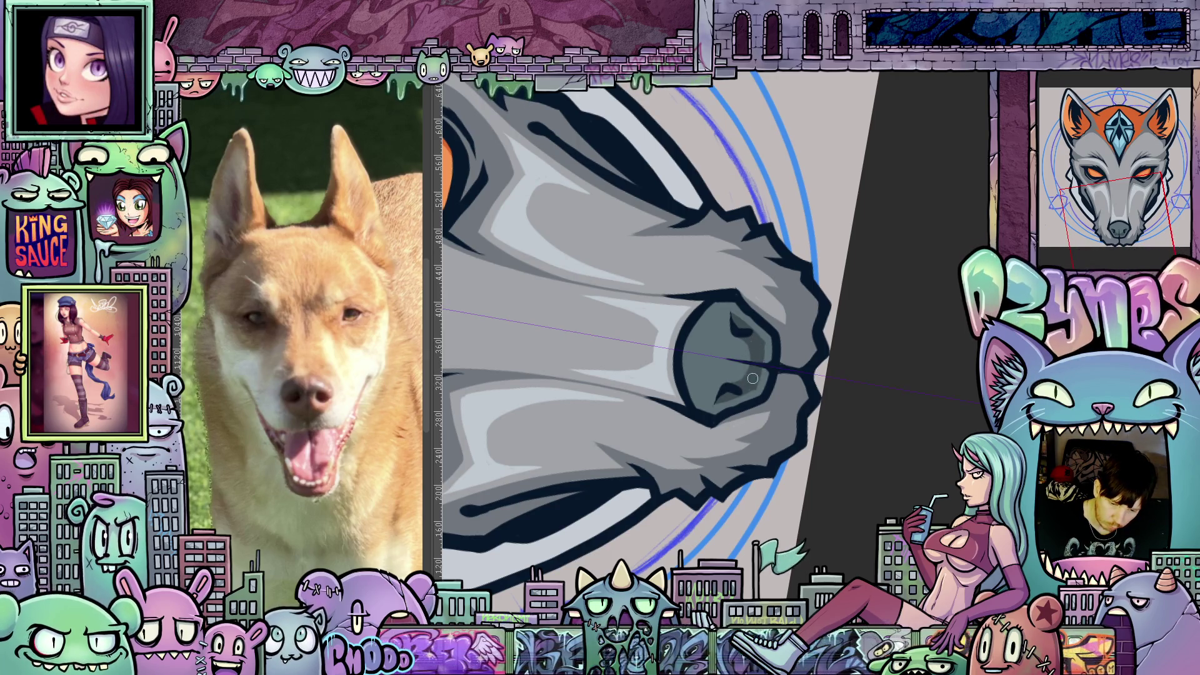
pyautogui.moveTo(750, 397)
pyautogui.mouseDown()
pyautogui.moveTo(805, 536)
pyautogui.moveTo(697, 352)
pyautogui.mouseUp()
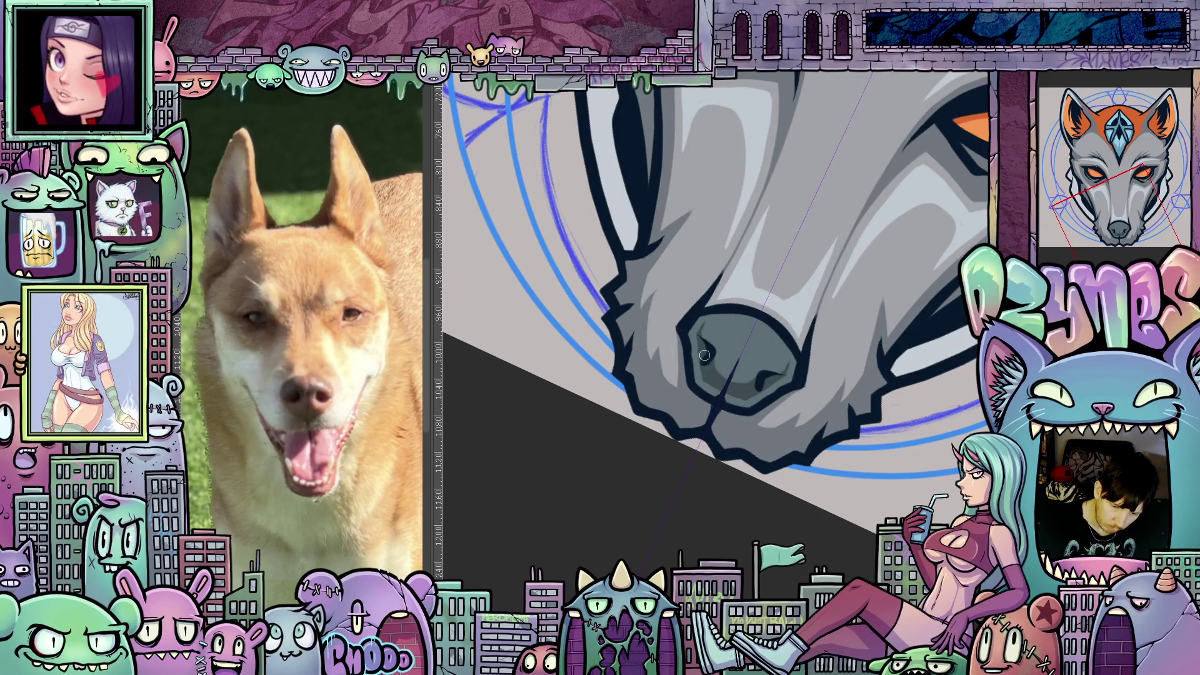
pyautogui.moveTo(728, 395); pyautogui.dragTo(704, 364)
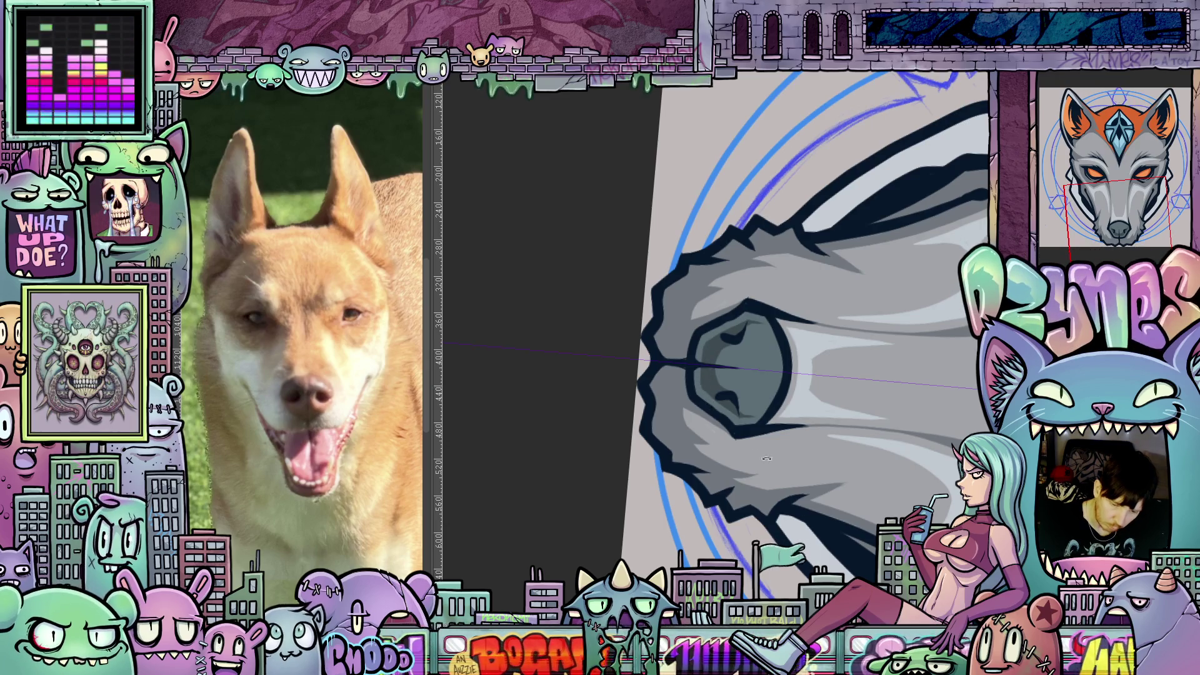
pyautogui.moveTo(766, 458)
pyautogui.mouseDown()
pyautogui.moveTo(854, 417)
pyautogui.moveTo(833, 547)
pyautogui.moveTo(854, 483)
pyautogui.moveTo(837, 477)
pyautogui.moveTo(810, 509)
pyautogui.mouseUp()
pyautogui.scroll(-3, 854, 418)
pyautogui.moveTo(881, 424); pyautogui.dragTo(826, 433)
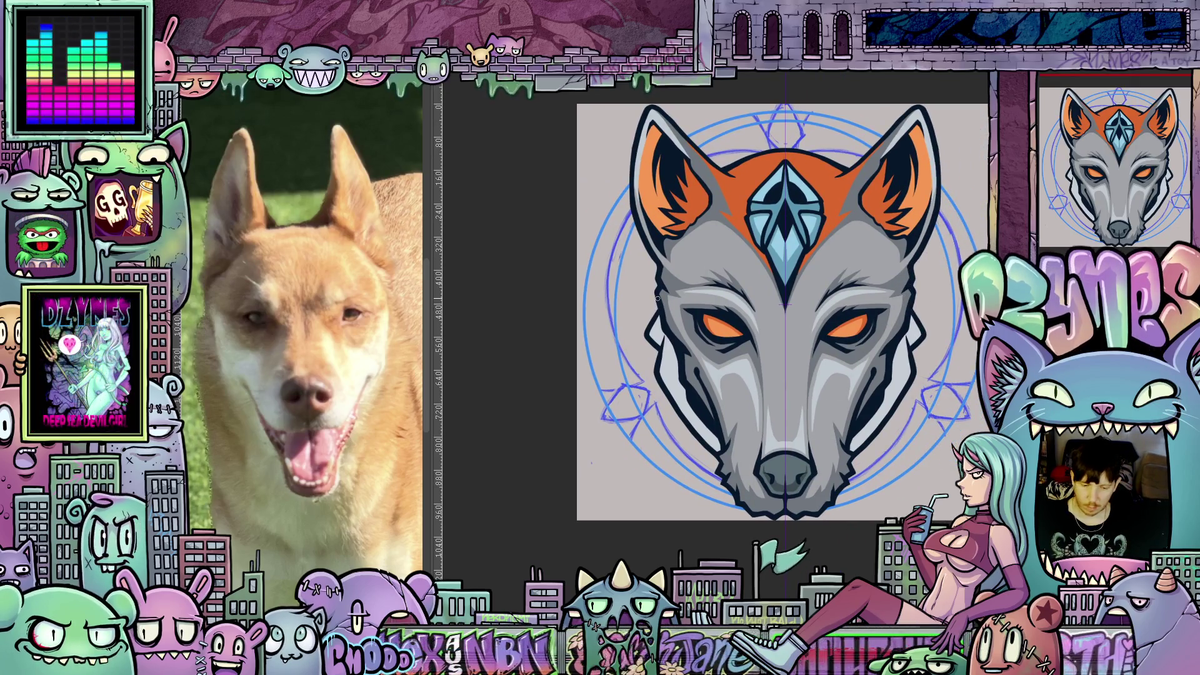
# Ink a black curve from the wolf's left ear down its side to join the jaw line
pyautogui.scroll(2, 658, 298)
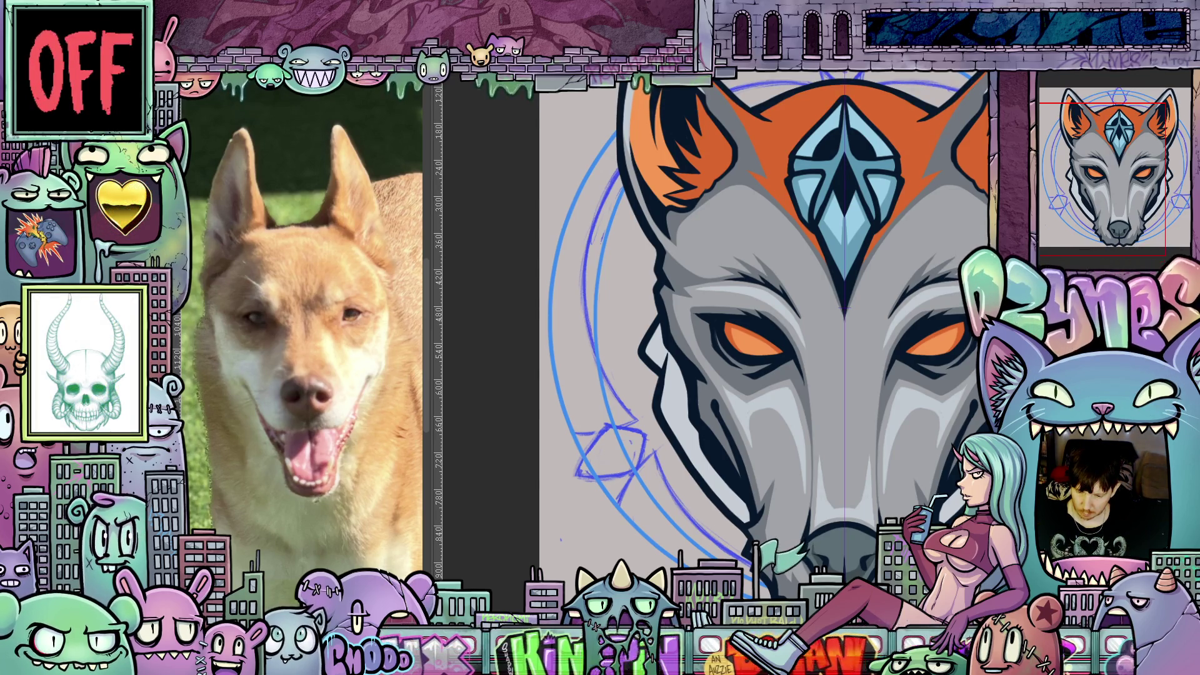
pyautogui.moveTo(620, 169); pyautogui.dragTo(638, 177)
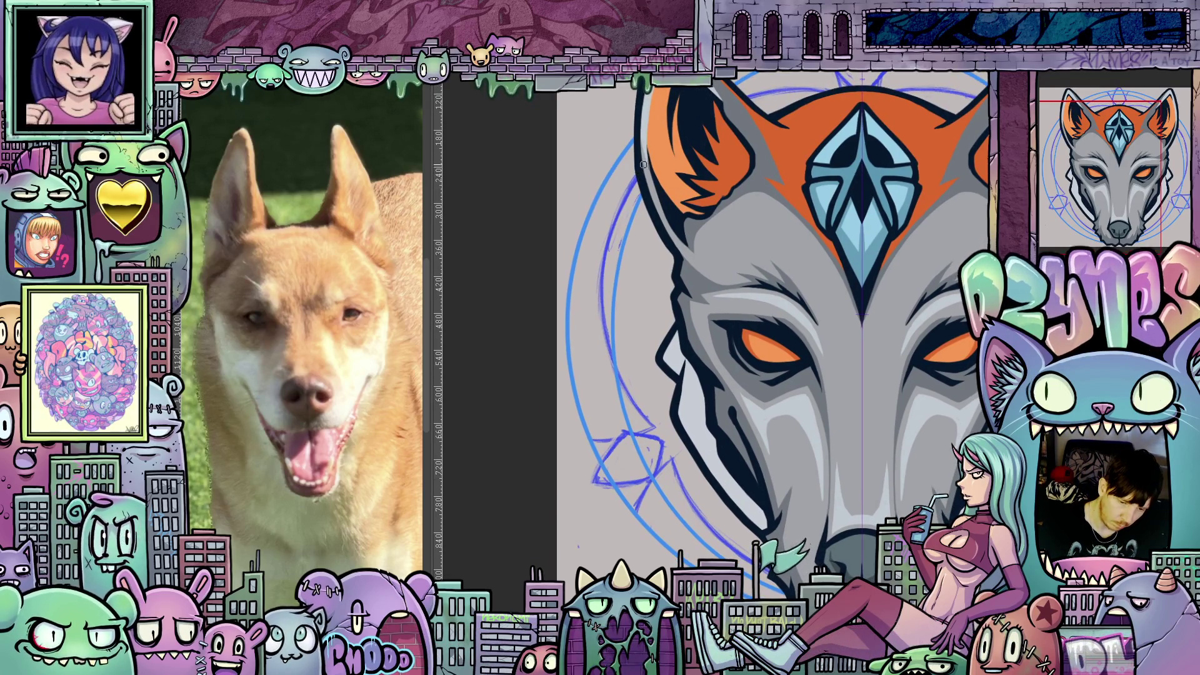
pyautogui.moveTo(643, 164); pyautogui.dragTo(608, 232)
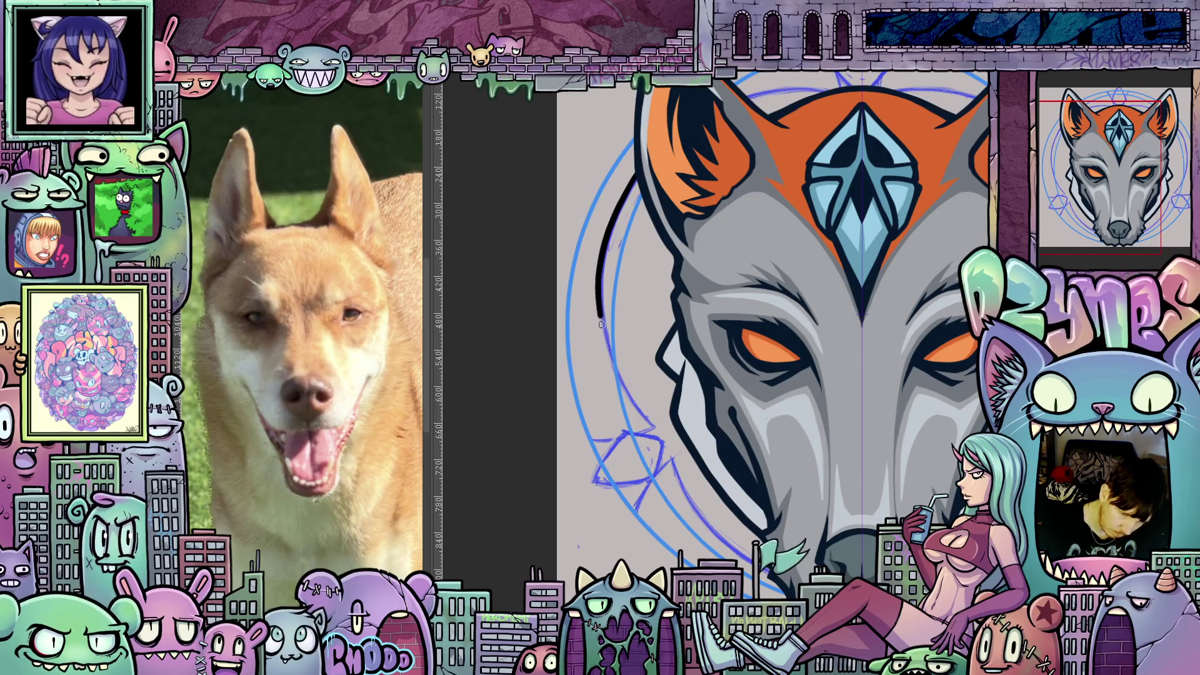
pyautogui.moveTo(601, 325)
pyautogui.mouseDown()
pyautogui.moveTo(649, 422)
pyautogui.moveTo(688, 425)
pyautogui.moveTo(784, 386)
pyautogui.moveTo(790, 367)
pyautogui.mouseUp()
pyautogui.moveTo(713, 393); pyautogui.dragTo(739, 343)
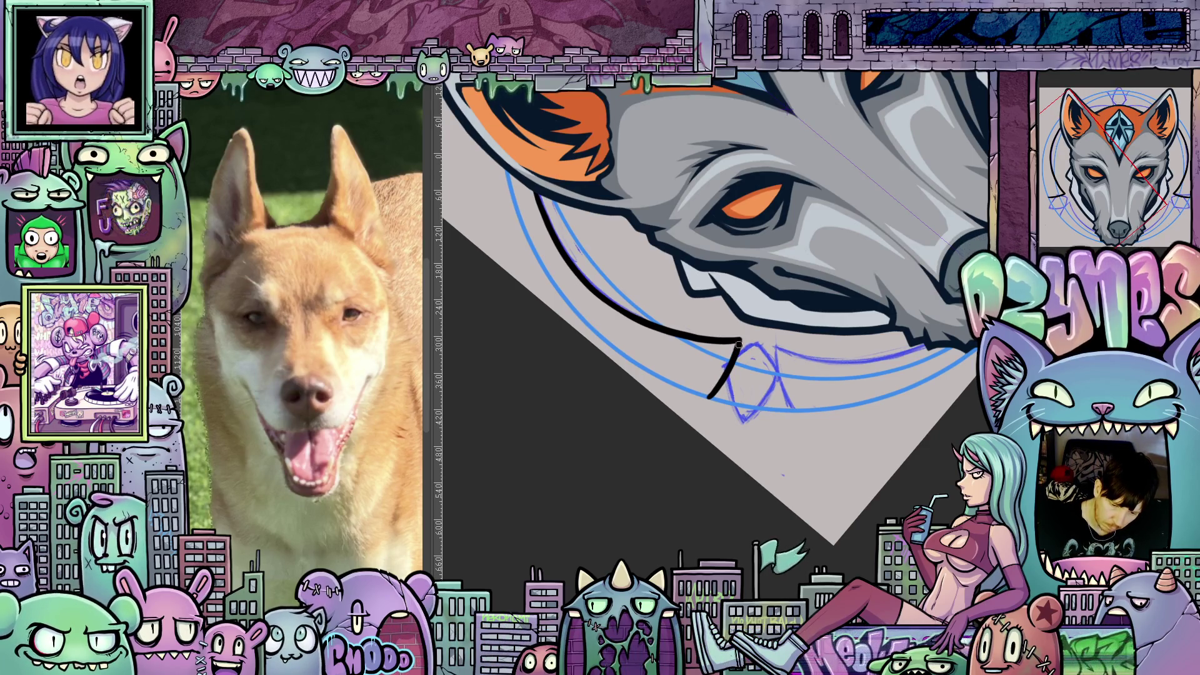
# Extend the black outline down the left cheek and add a curved stroke beside the wolf
pyautogui.moveTo(737, 347)
pyautogui.mouseDown()
pyautogui.moveTo(714, 488)
pyautogui.moveTo(659, 564)
pyautogui.mouseUp()
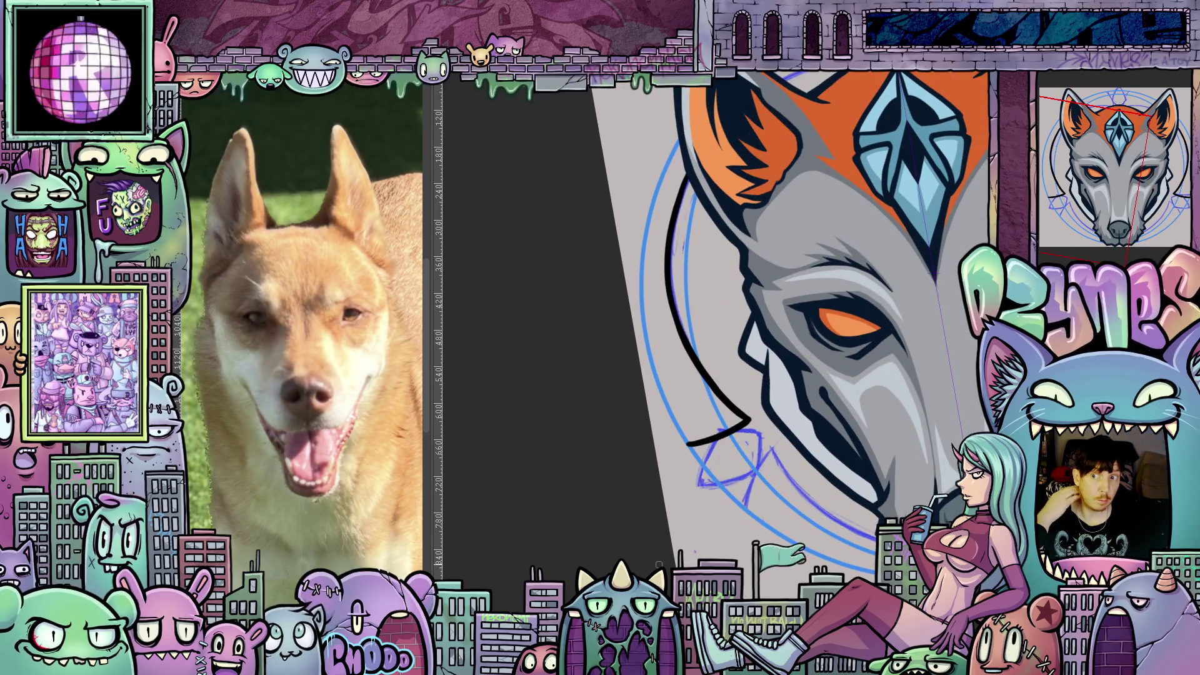
pyautogui.moveTo(659, 564); pyautogui.dragTo(732, 356)
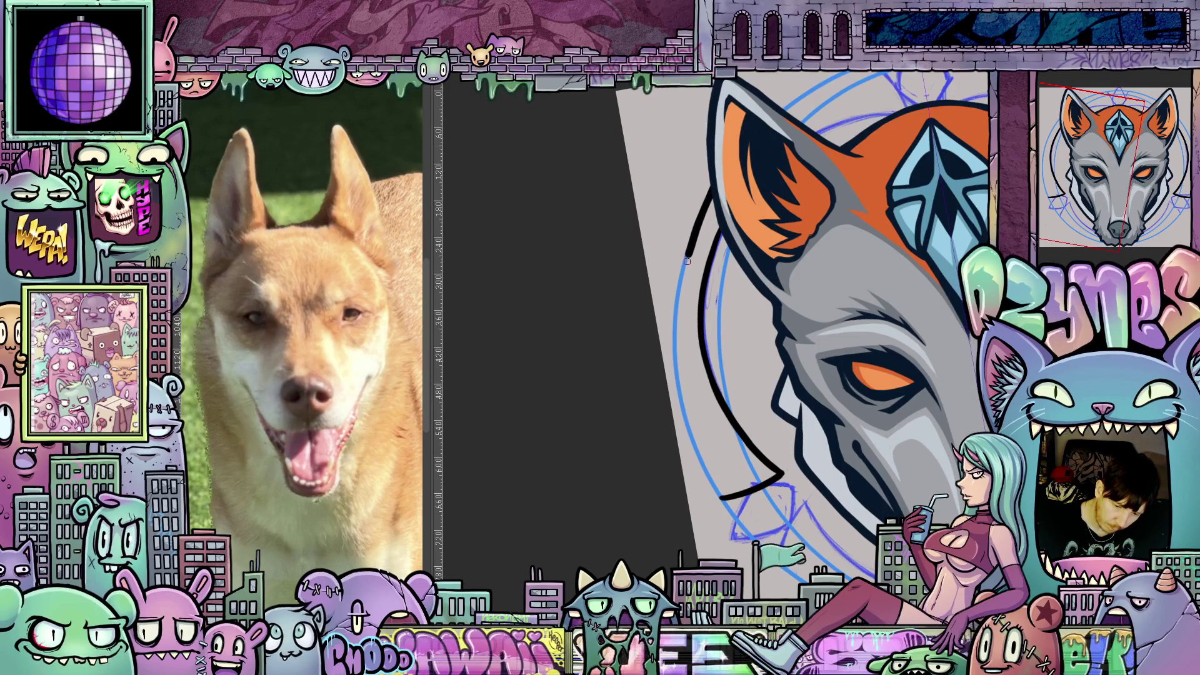
pyautogui.moveTo(679, 304)
pyautogui.mouseDown()
pyautogui.moveTo(679, 389)
pyautogui.moveTo(711, 483)
pyautogui.mouseUp()
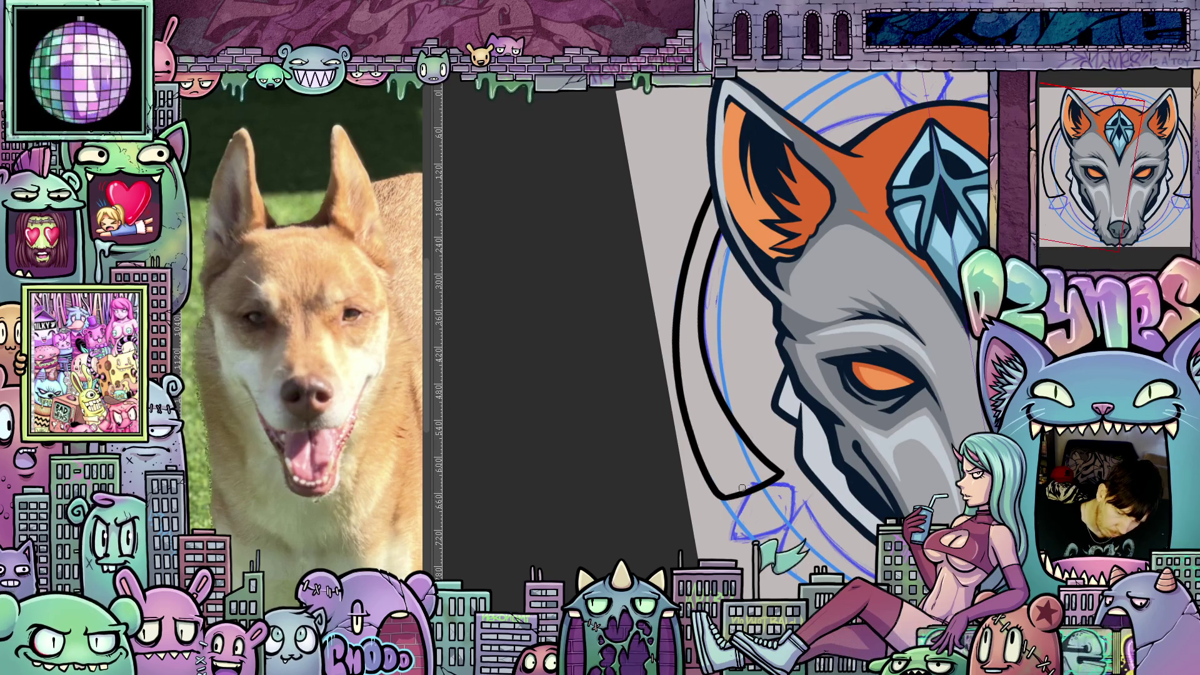
pyautogui.press('4')
pyautogui.press('4')
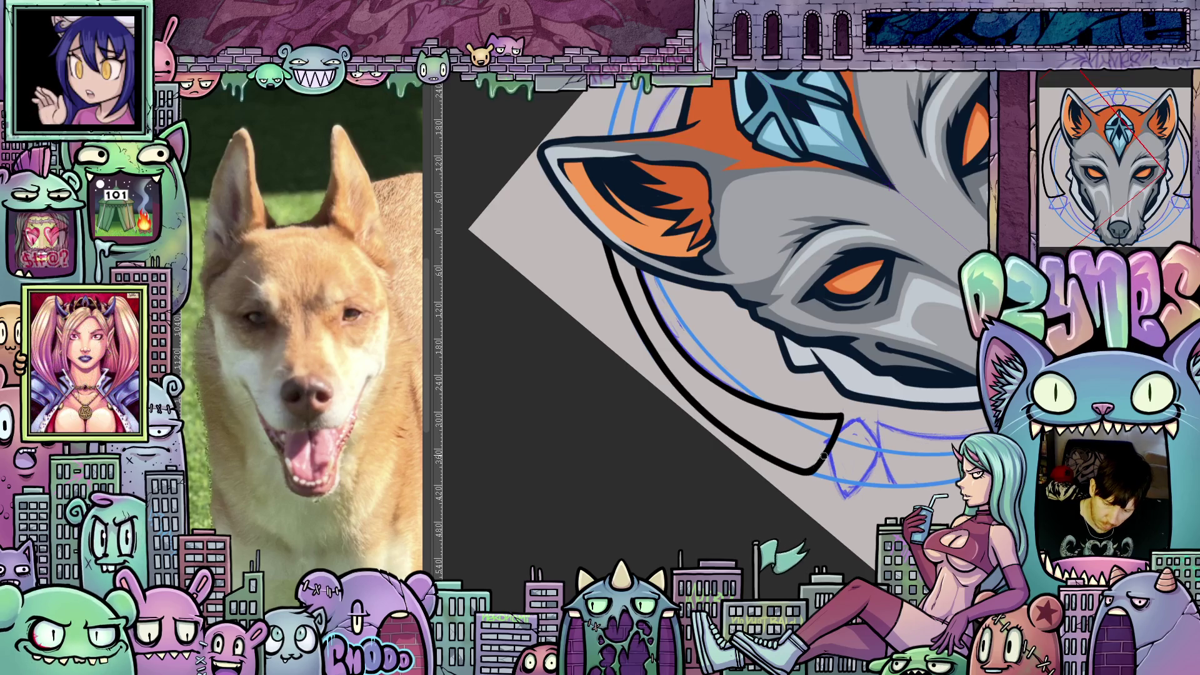
pyautogui.moveTo(897, 431); pyautogui.dragTo(956, 641)
pyautogui.moveTo(930, 492)
pyautogui.mouseDown()
pyautogui.moveTo(935, 507)
pyautogui.moveTo(925, 358)
pyautogui.moveTo(873, 307)
pyautogui.moveTo(869, 335)
pyautogui.mouseUp()
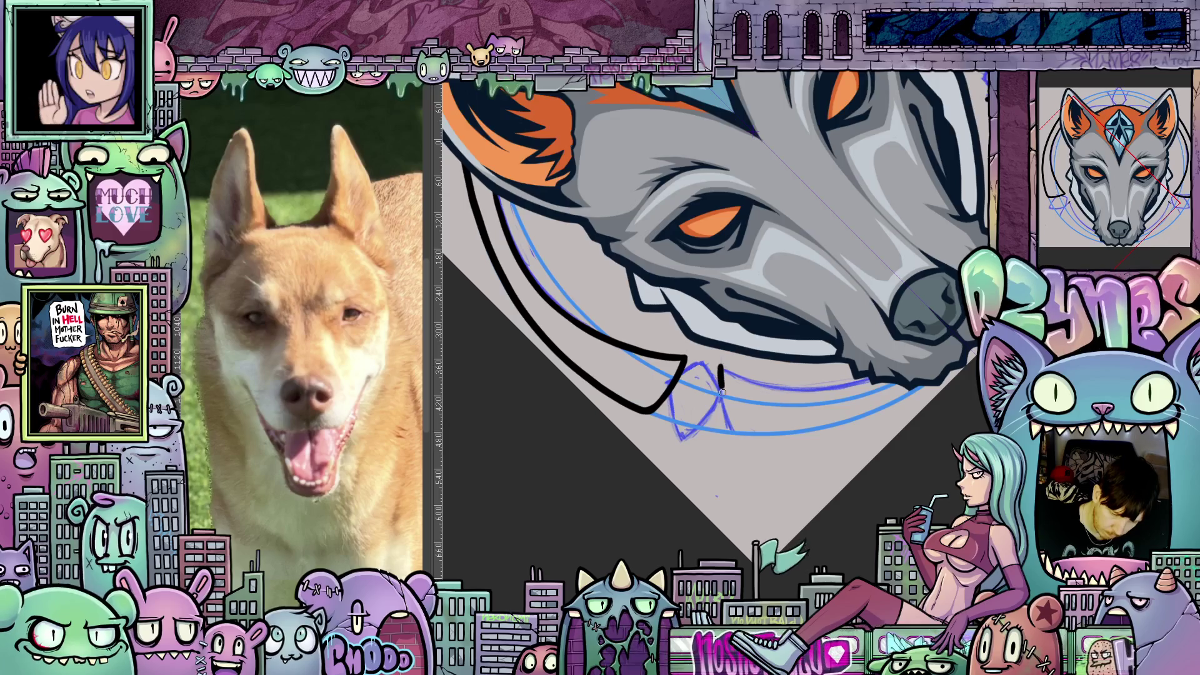
pyautogui.moveTo(729, 425)
pyautogui.mouseDown()
pyautogui.moveTo(727, 398)
pyautogui.moveTo(690, 430)
pyautogui.mouseUp()
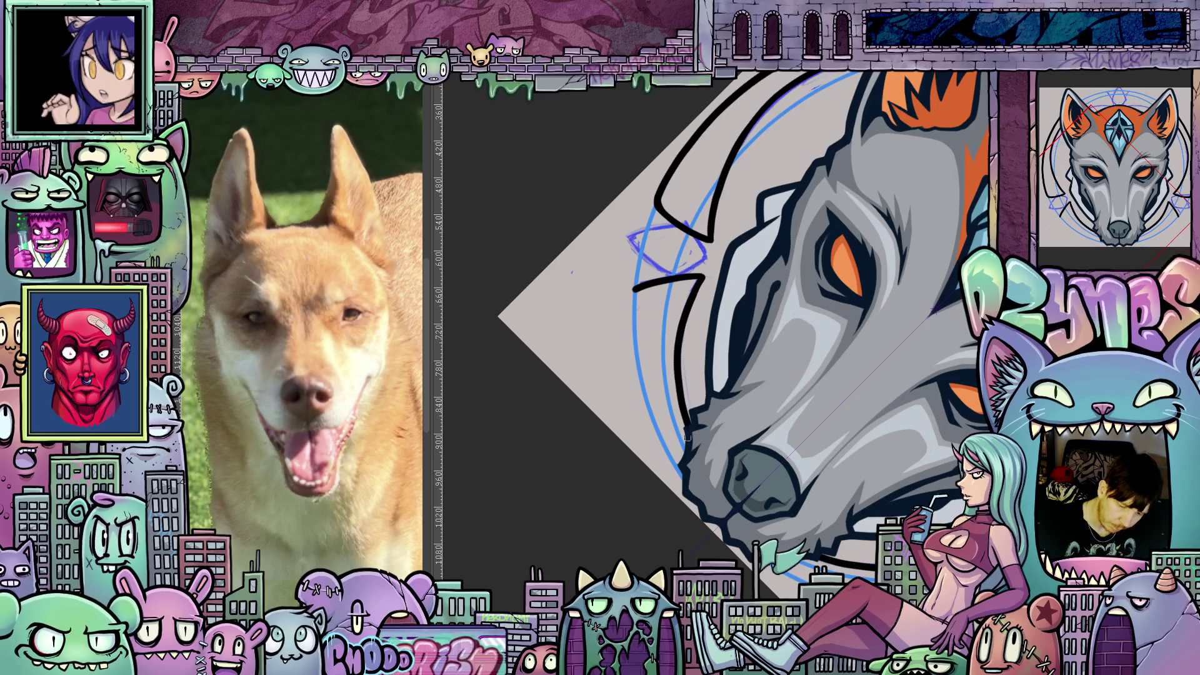
pyautogui.moveTo(633, 294)
pyautogui.mouseDown()
pyautogui.moveTo(632, 373)
pyautogui.moveTo(673, 459)
pyautogui.mouseUp()
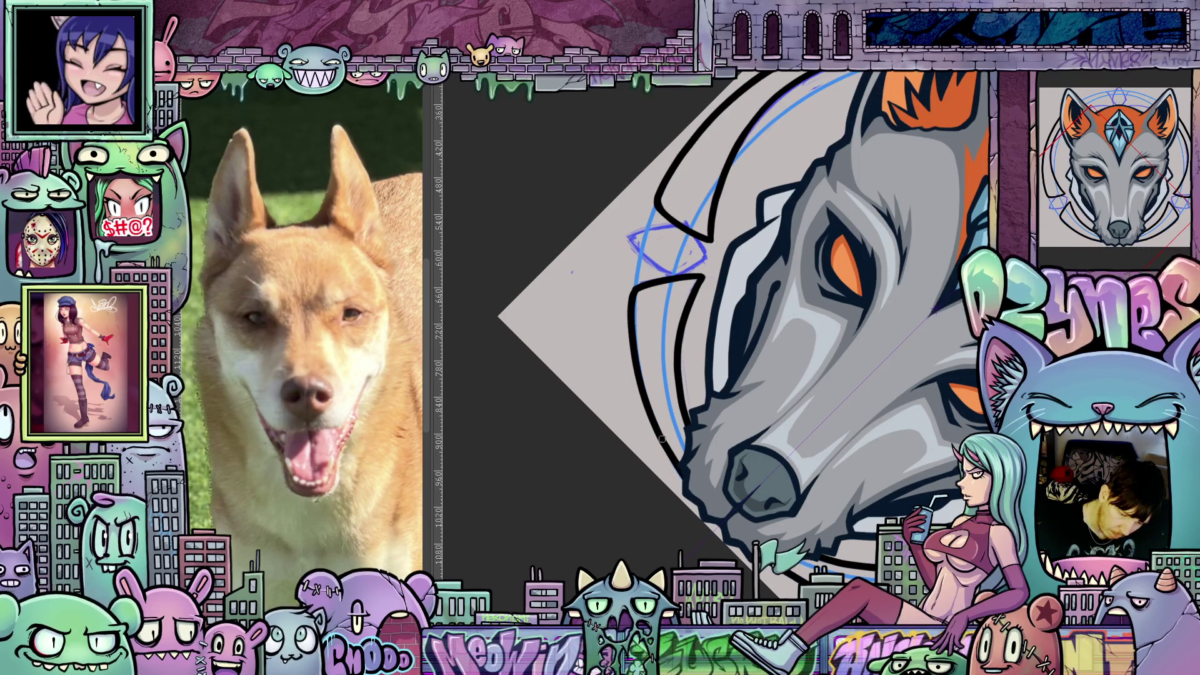
# Ink the outer ring along the blue guide circle and close the tooth-like tip
pyautogui.moveTo(715, 380); pyautogui.dragTo(939, 352)
pyautogui.scroll(2, 670, 226)
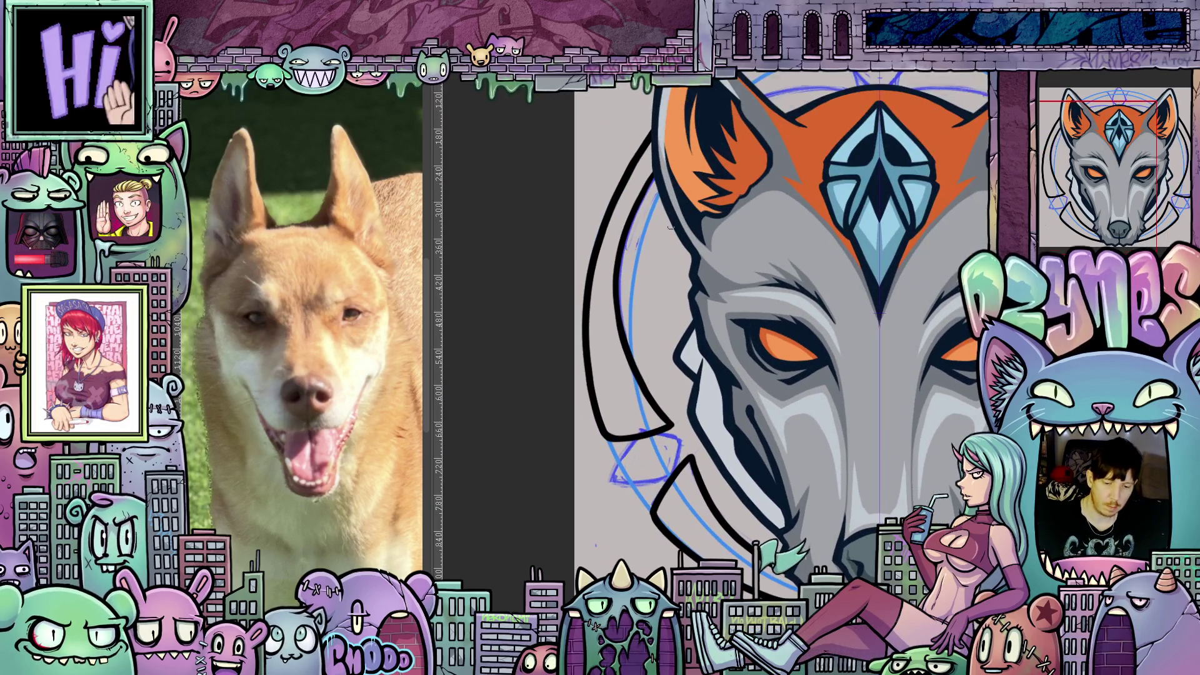
pyautogui.moveTo(657, 196)
pyautogui.mouseDown()
pyautogui.moveTo(635, 253)
pyautogui.moveTo(634, 359)
pyautogui.mouseUp()
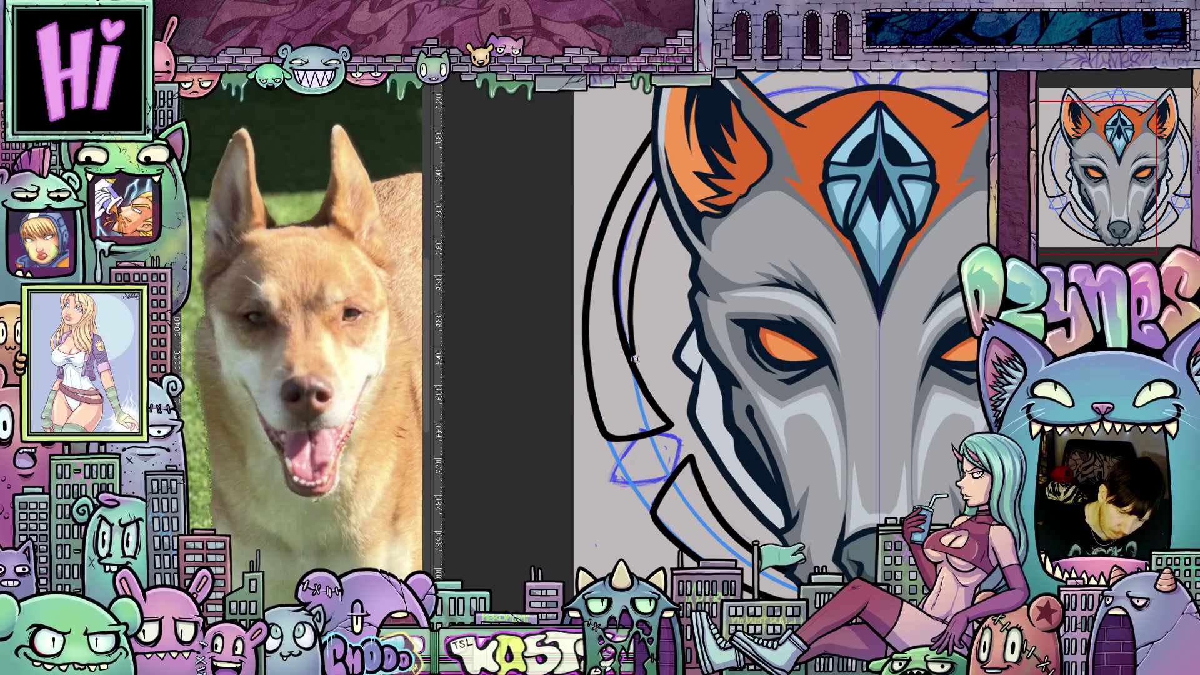
pyautogui.moveTo(768, 448)
pyautogui.mouseDown()
pyautogui.moveTo(931, 483)
pyautogui.moveTo(909, 437)
pyautogui.moveTo(678, 311)
pyautogui.mouseUp()
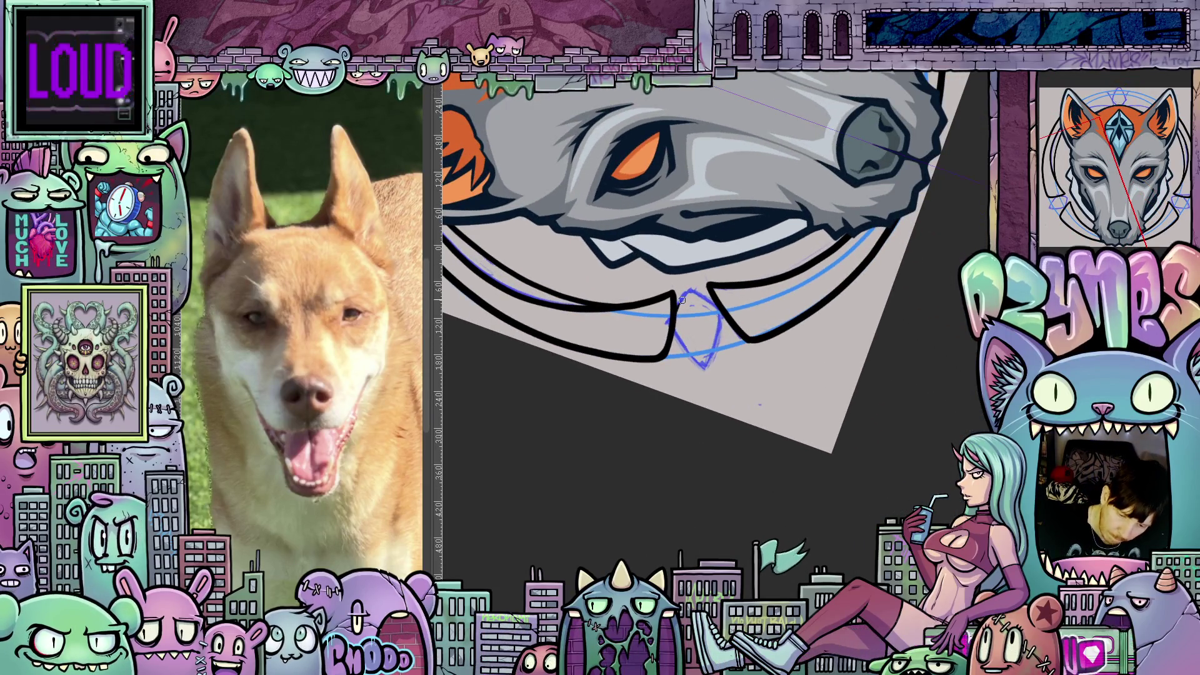
pyautogui.moveTo(770, 318); pyautogui.dragTo(775, 298)
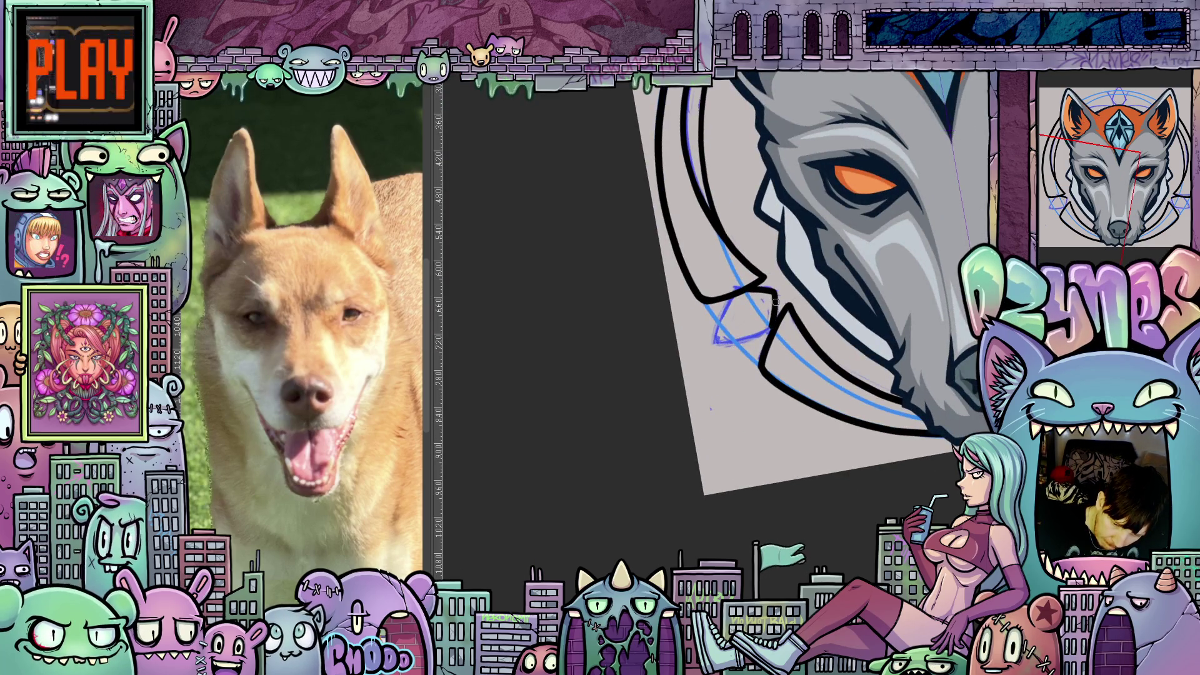
pyautogui.moveTo(788, 325)
pyautogui.mouseDown()
pyautogui.moveTo(720, 301)
pyautogui.moveTo(708, 352)
pyautogui.moveTo(907, 315)
pyautogui.moveTo(738, 352)
pyautogui.mouseUp()
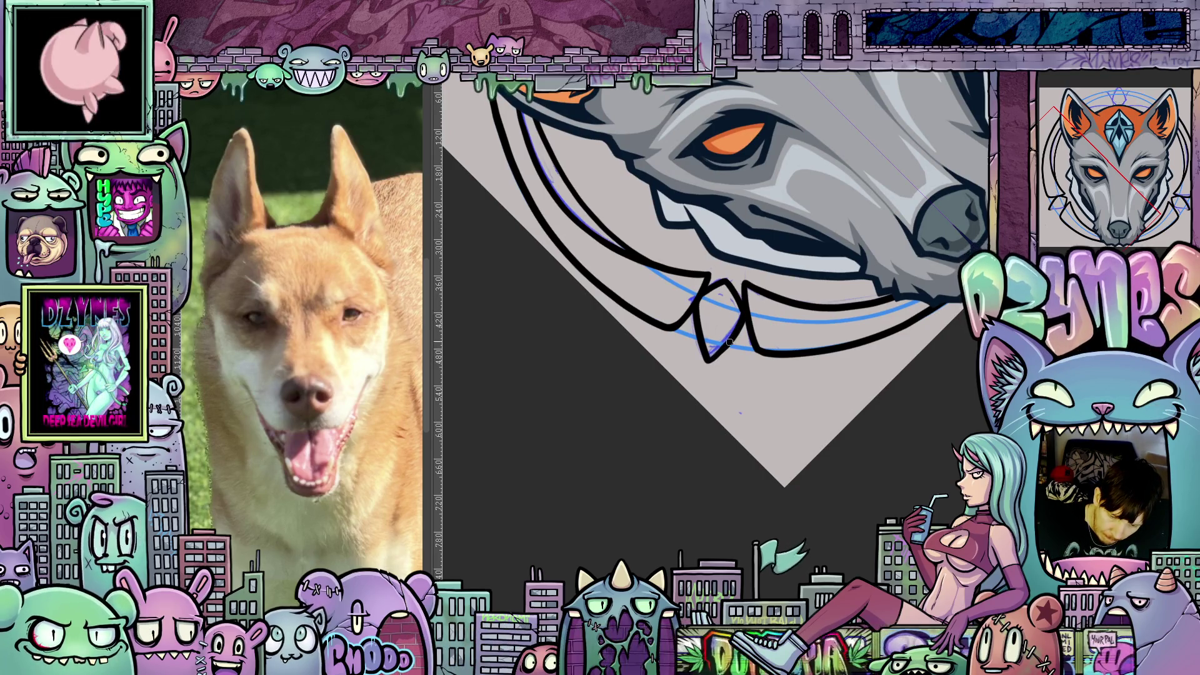
pyautogui.moveTo(718, 351); pyautogui.dragTo(710, 361)
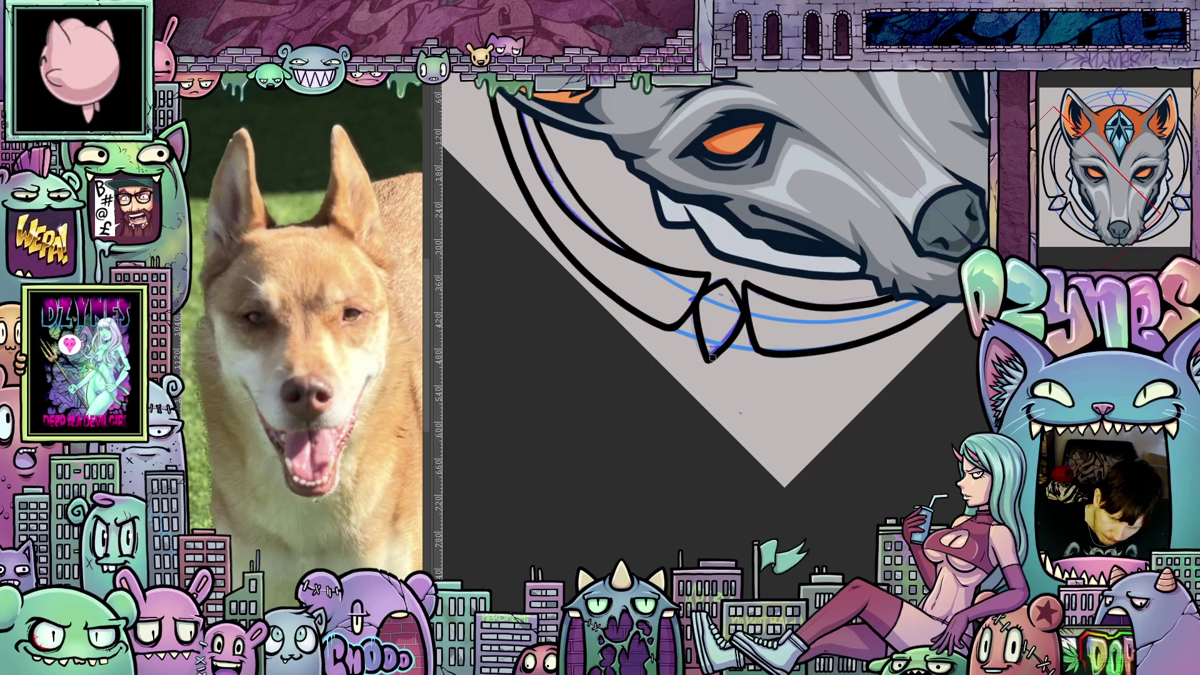
pyautogui.moveTo(796, 348); pyautogui.dragTo(803, 501)
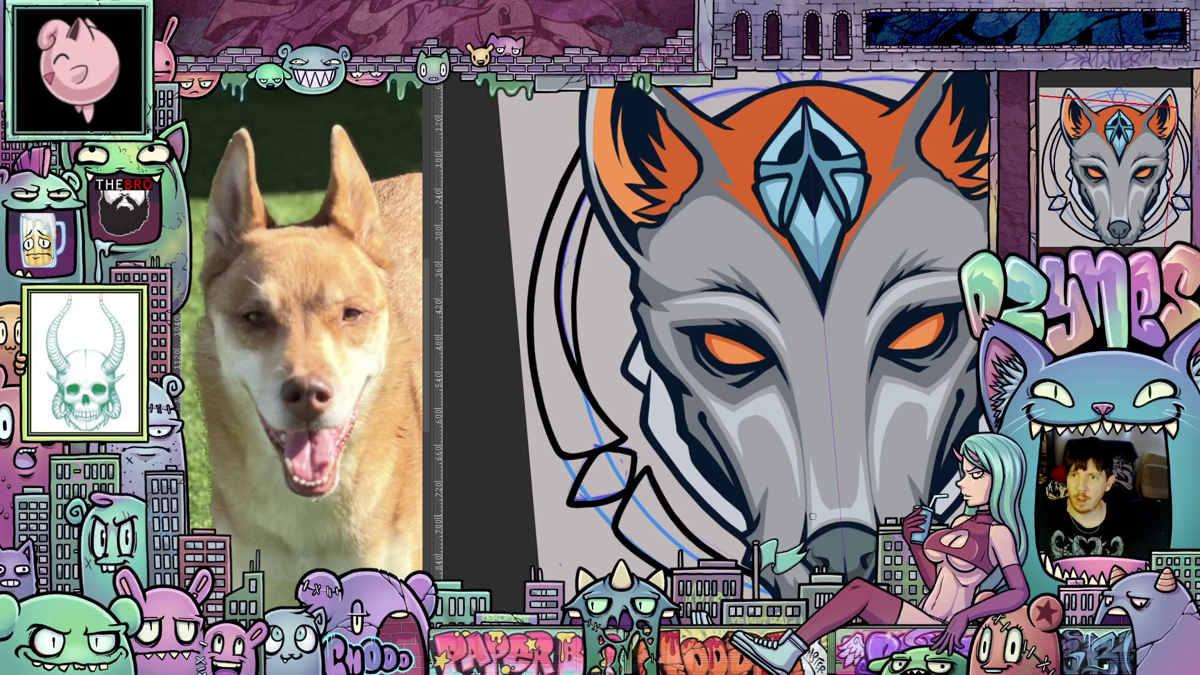
pyautogui.moveTo(812, 516)
pyautogui.mouseDown()
pyautogui.moveTo(833, 547)
pyautogui.moveTo(737, 450)
pyautogui.mouseUp()
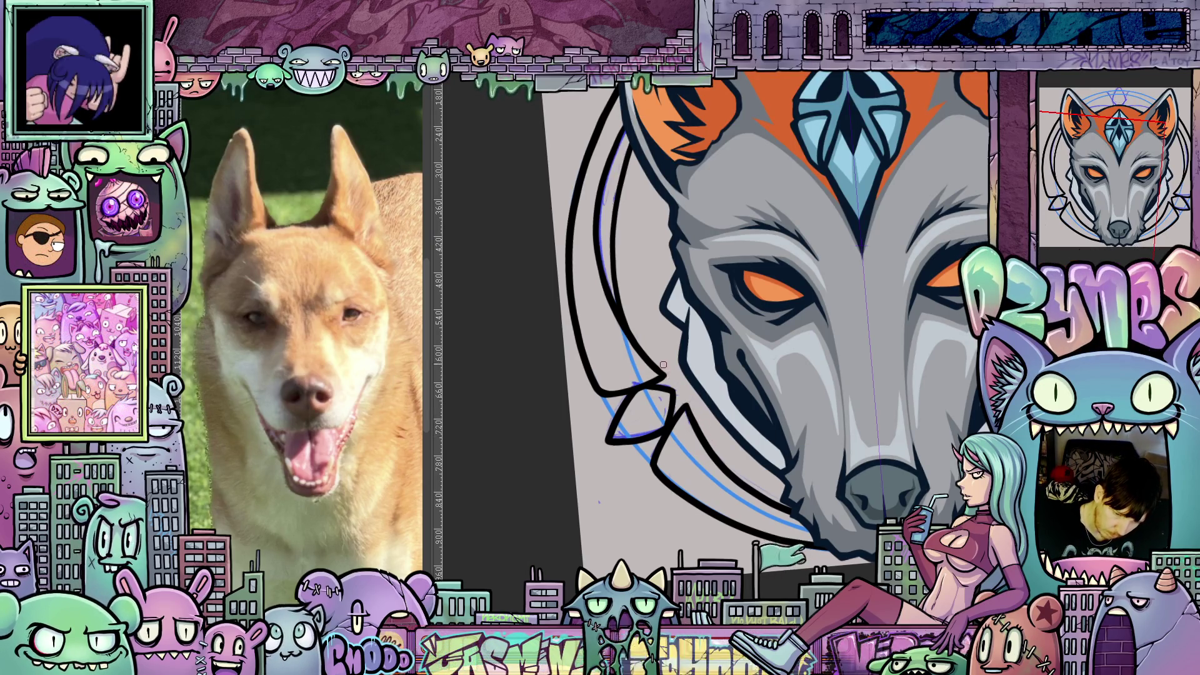
pyautogui.moveTo(702, 405)
pyautogui.mouseDown()
pyautogui.moveTo(877, 486)
pyautogui.moveTo(813, 437)
pyautogui.moveTo(741, 422)
pyautogui.mouseUp()
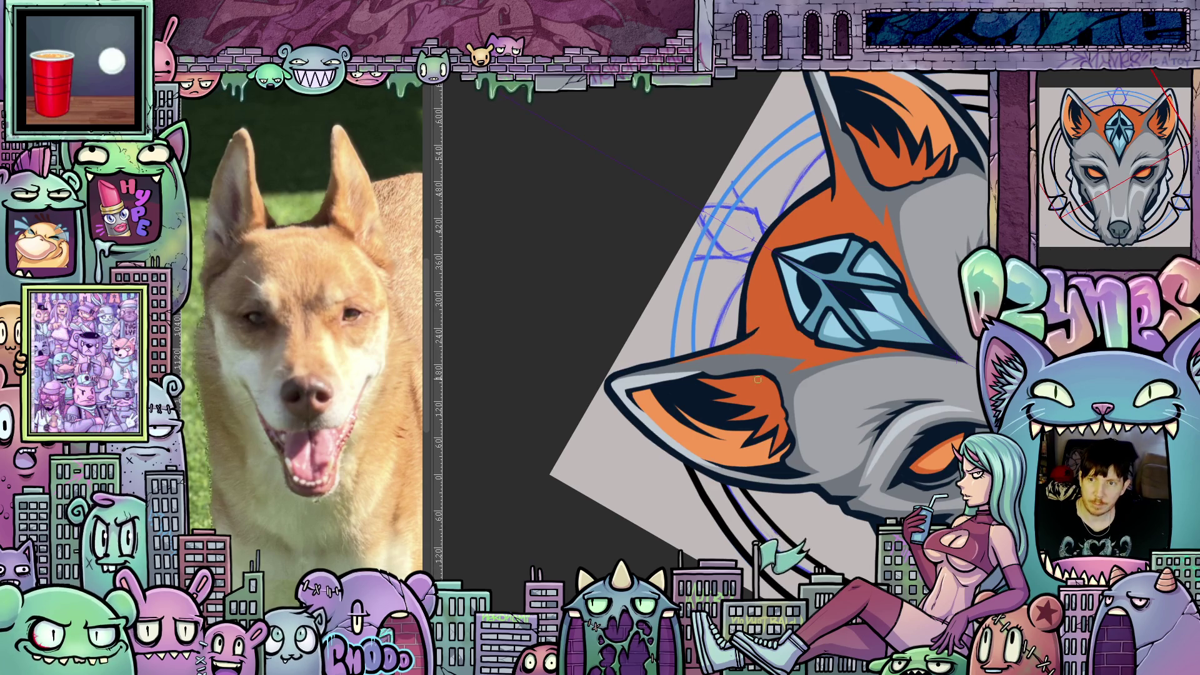
# Continue the black outline further down the head's left side
pyautogui.moveTo(865, 334); pyautogui.dragTo(731, 275)
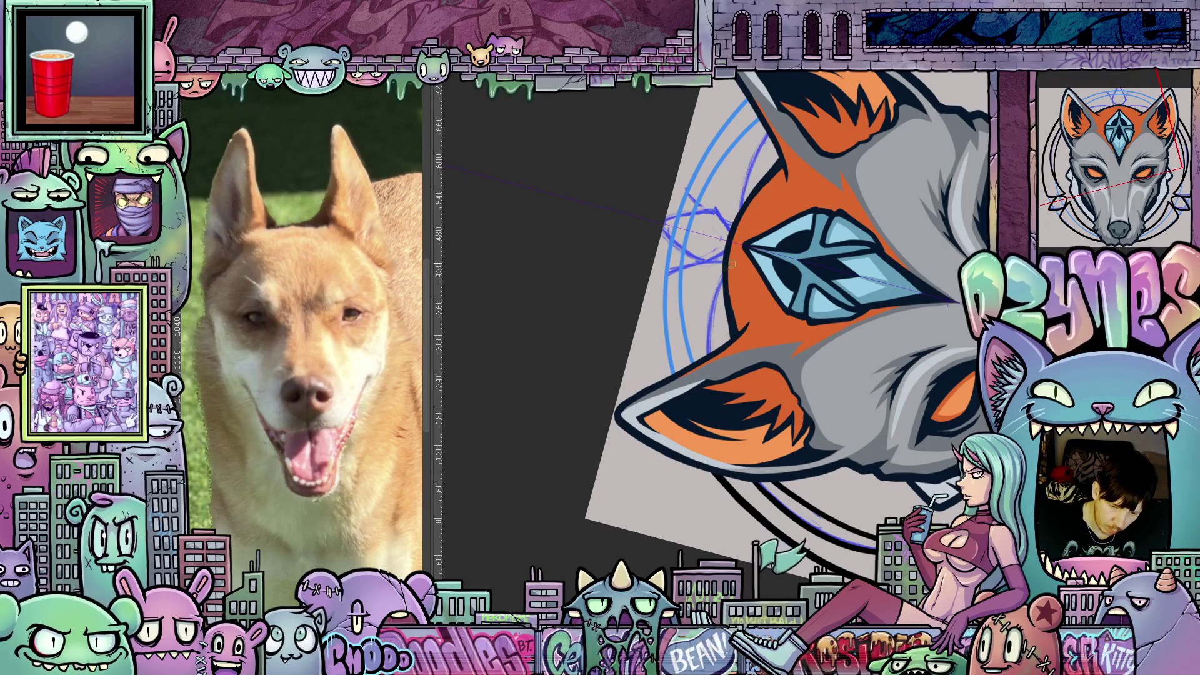
pyautogui.moveTo(709, 315); pyautogui.dragTo(704, 348)
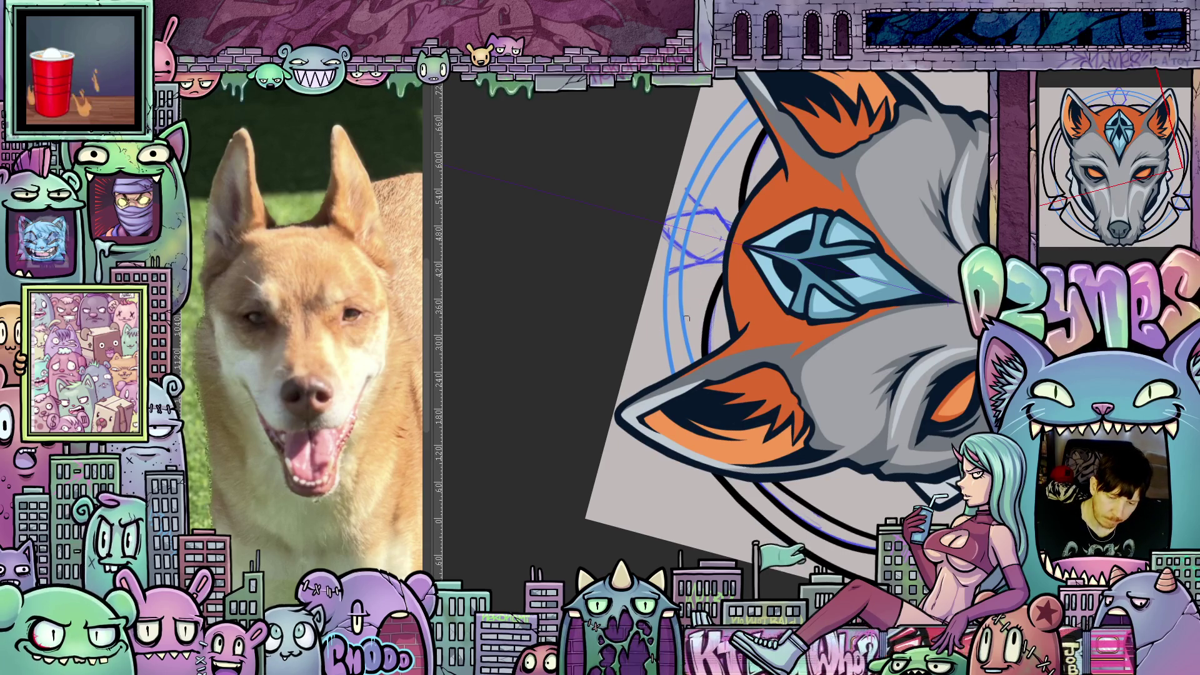
pyautogui.moveTo(662, 304)
pyautogui.mouseDown()
pyautogui.moveTo(659, 380)
pyautogui.moveTo(625, 378)
pyautogui.moveTo(637, 320)
pyautogui.mouseUp()
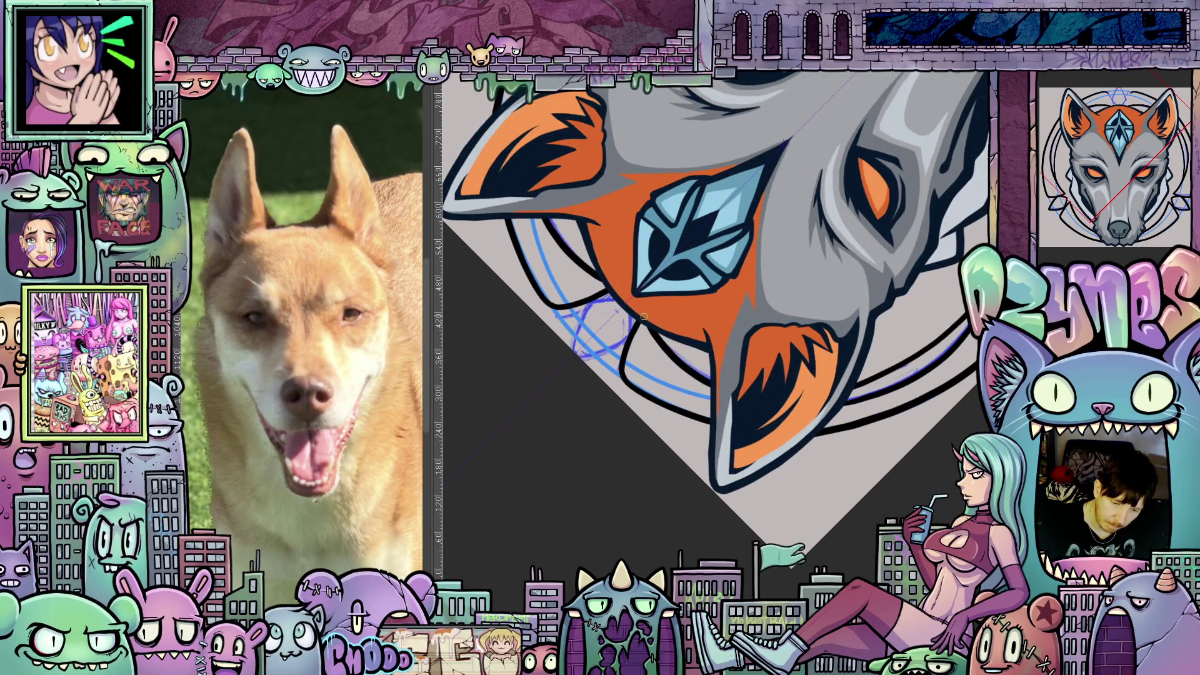
# Draw and refine the peaked black arc over the top of the head
pyautogui.moveTo(821, 319)
pyautogui.mouseDown()
pyautogui.moveTo(821, 433)
pyautogui.moveTo(812, 419)
pyautogui.mouseUp()
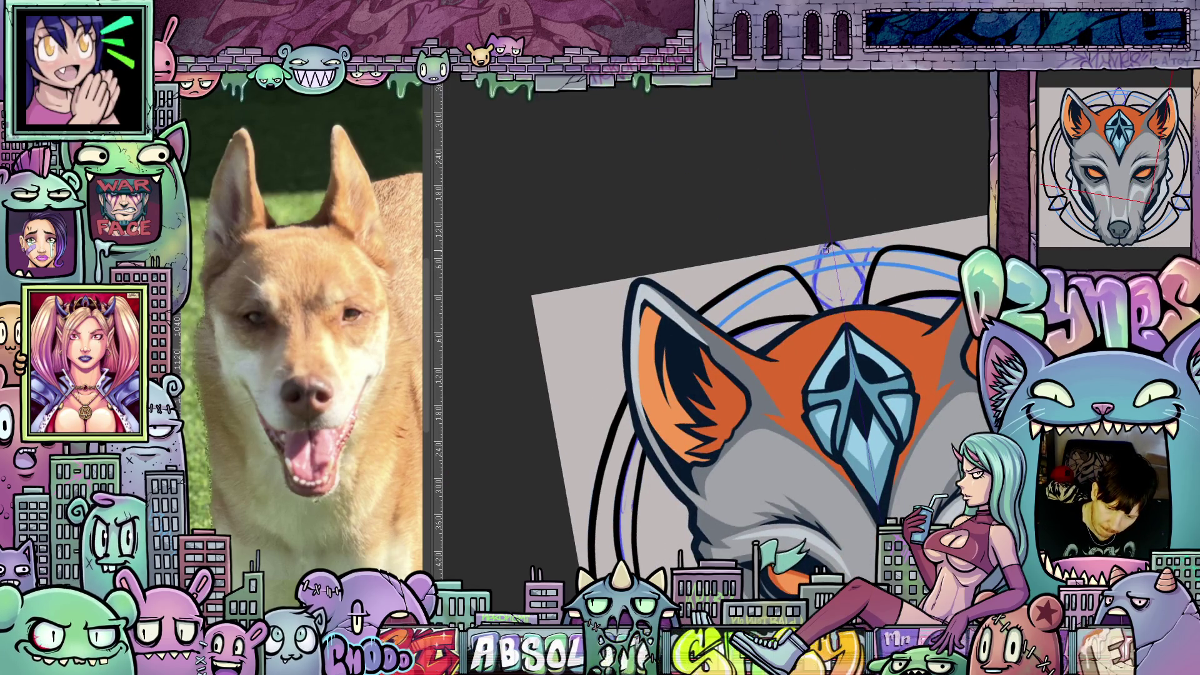
pyautogui.moveTo(831, 245); pyautogui.dragTo(838, 253)
pyautogui.moveTo(817, 302); pyautogui.dragTo(813, 285)
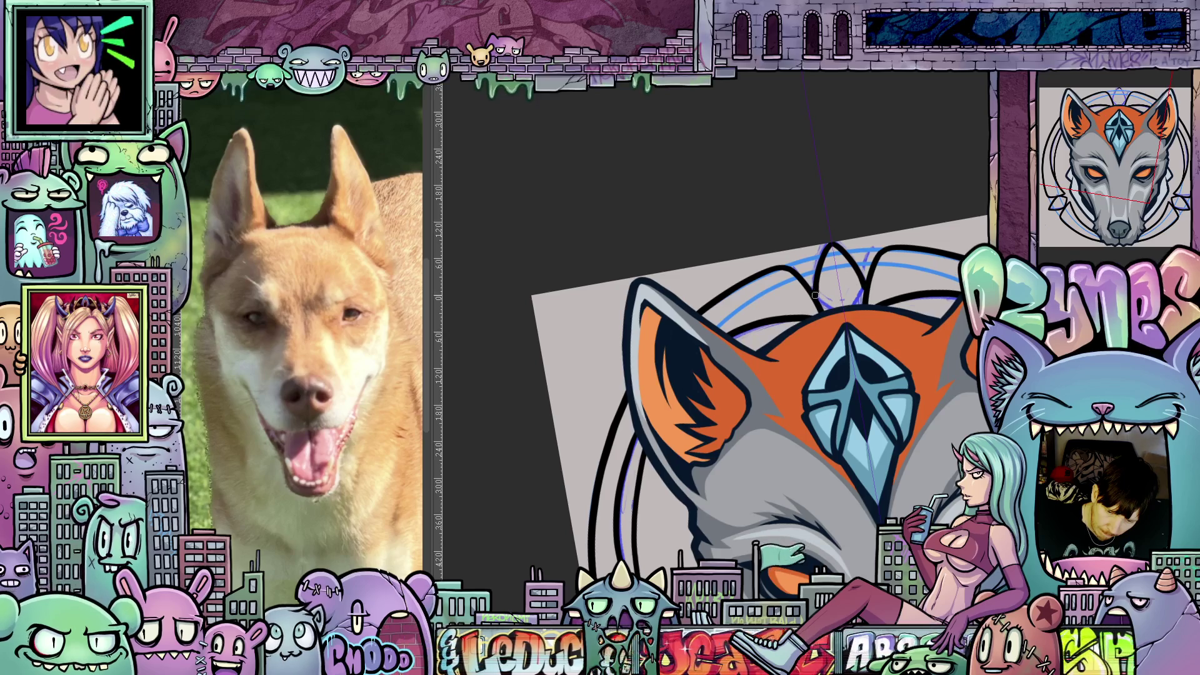
pyautogui.moveTo(917, 306)
pyautogui.mouseDown()
pyautogui.moveTo(844, 294)
pyautogui.moveTo(708, 310)
pyautogui.mouseUp()
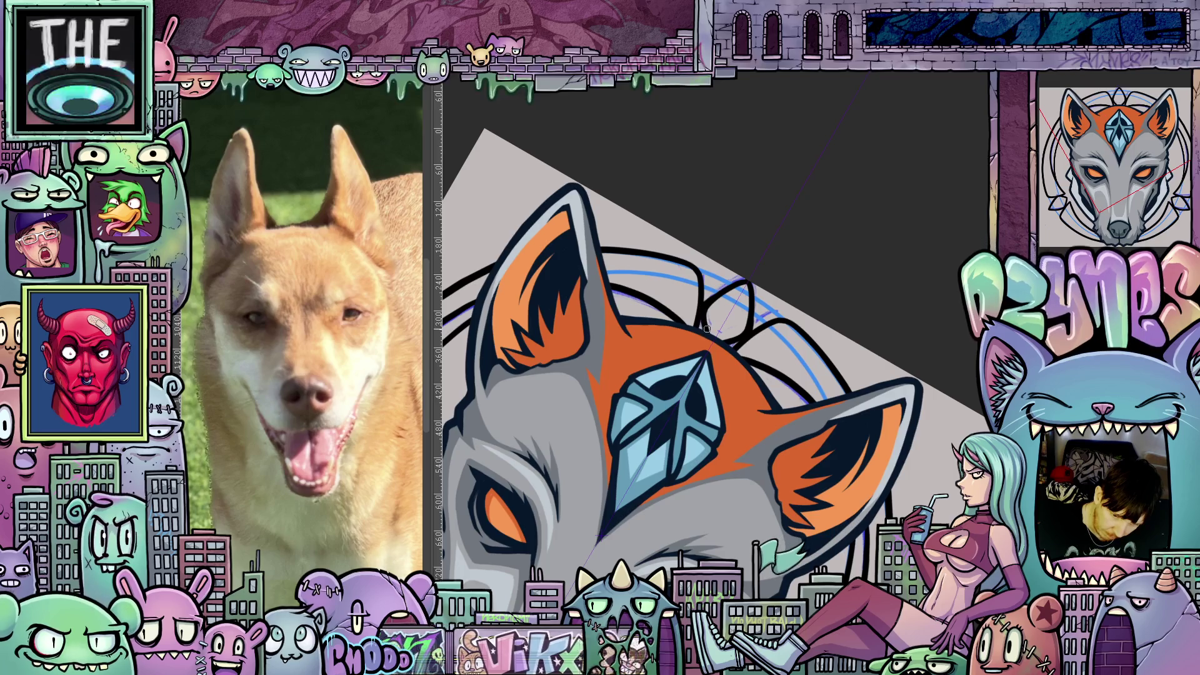
pyautogui.moveTo(731, 373)
pyautogui.mouseDown()
pyautogui.moveTo(865, 336)
pyautogui.moveTo(675, 311)
pyautogui.mouseUp()
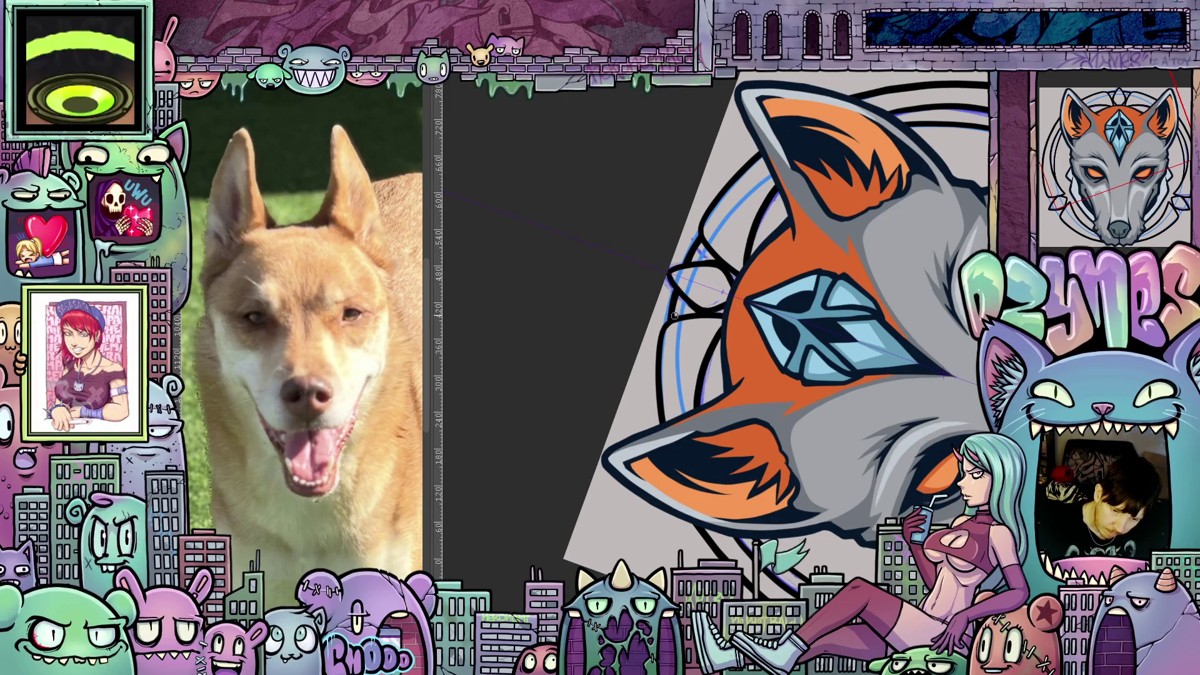
pyautogui.moveTo(770, 278); pyautogui.dragTo(906, 363)
pyautogui.scroll(3, 954, 385)
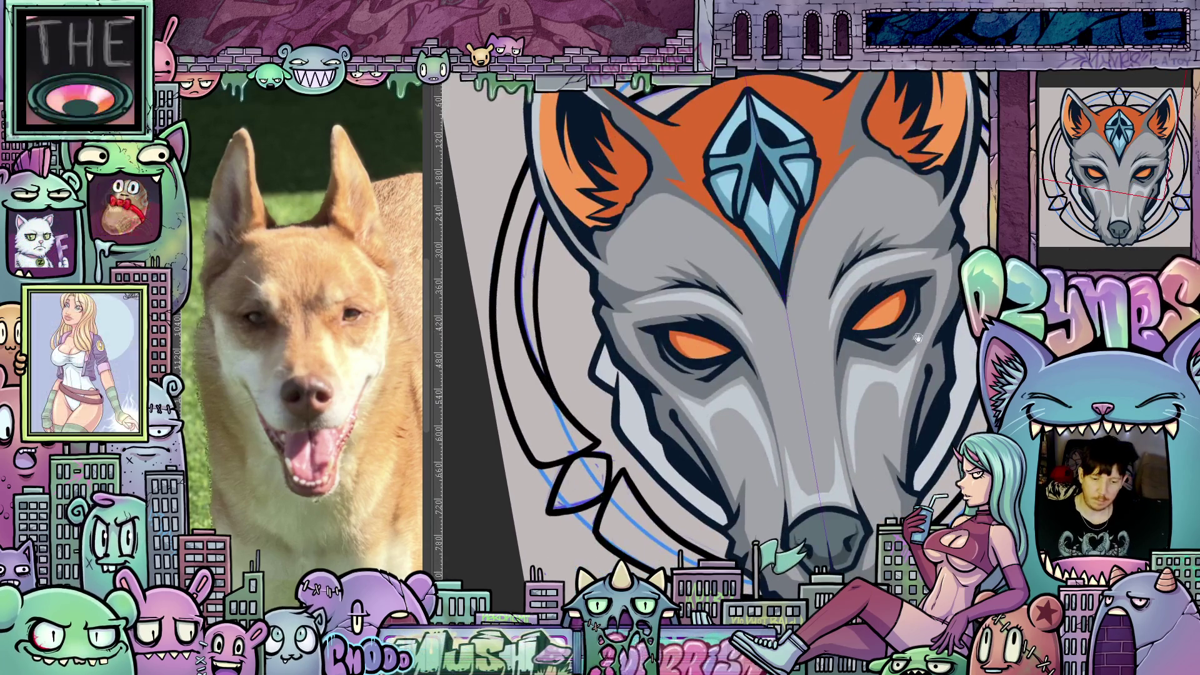
pyautogui.scroll(-5, 895, 405)
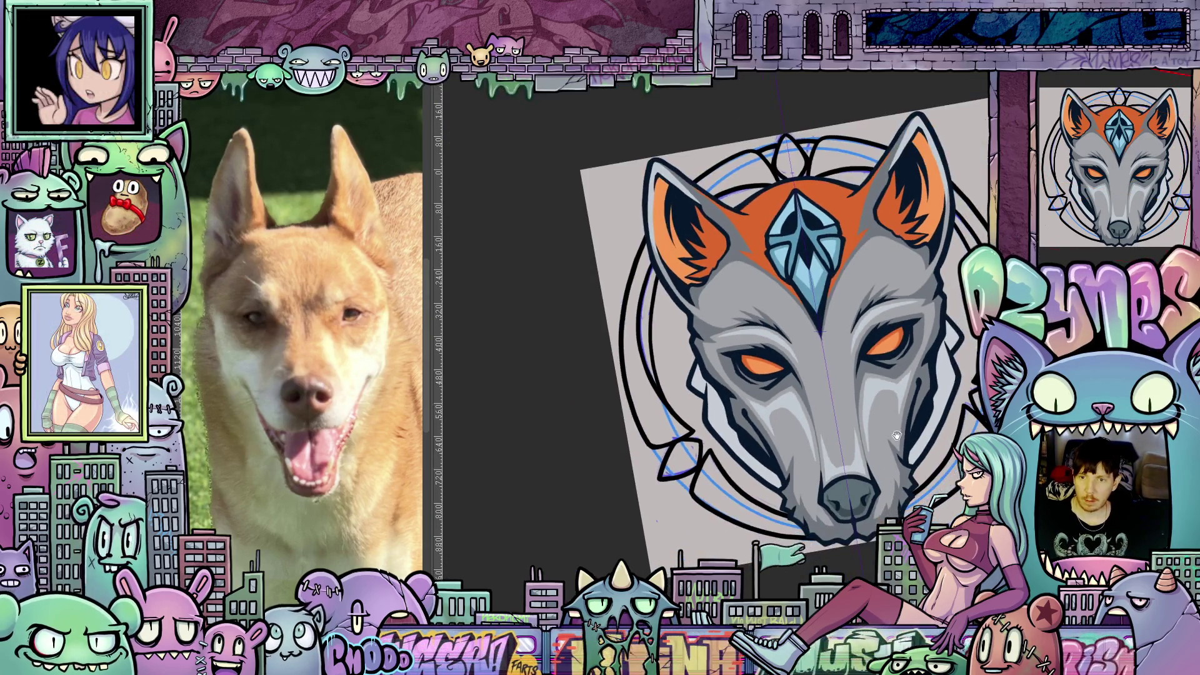
pyautogui.moveTo(894, 405); pyautogui.dragTo(876, 423)
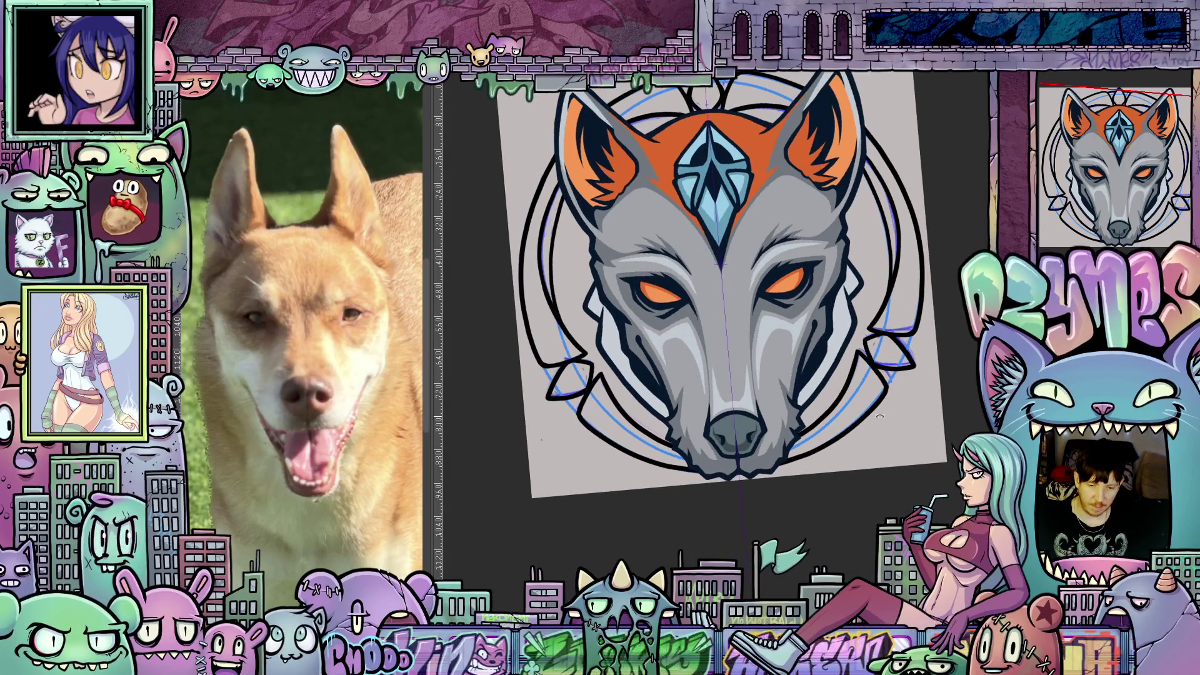
pyautogui.scroll(3, 796, 445)
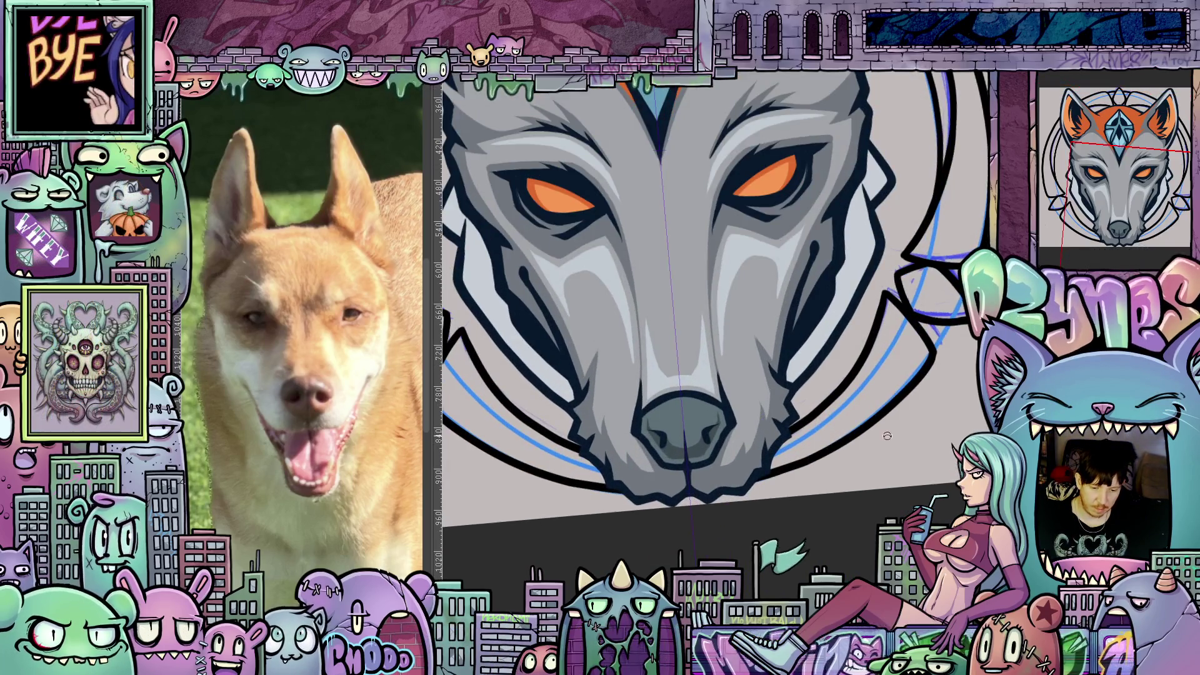
pyautogui.moveTo(797, 445); pyautogui.dragTo(775, 431)
pyautogui.moveTo(370, 346)
pyautogui.mouseDown()
pyautogui.moveTo(442, 346)
pyautogui.moveTo(372, 331)
pyautogui.mouseUp()
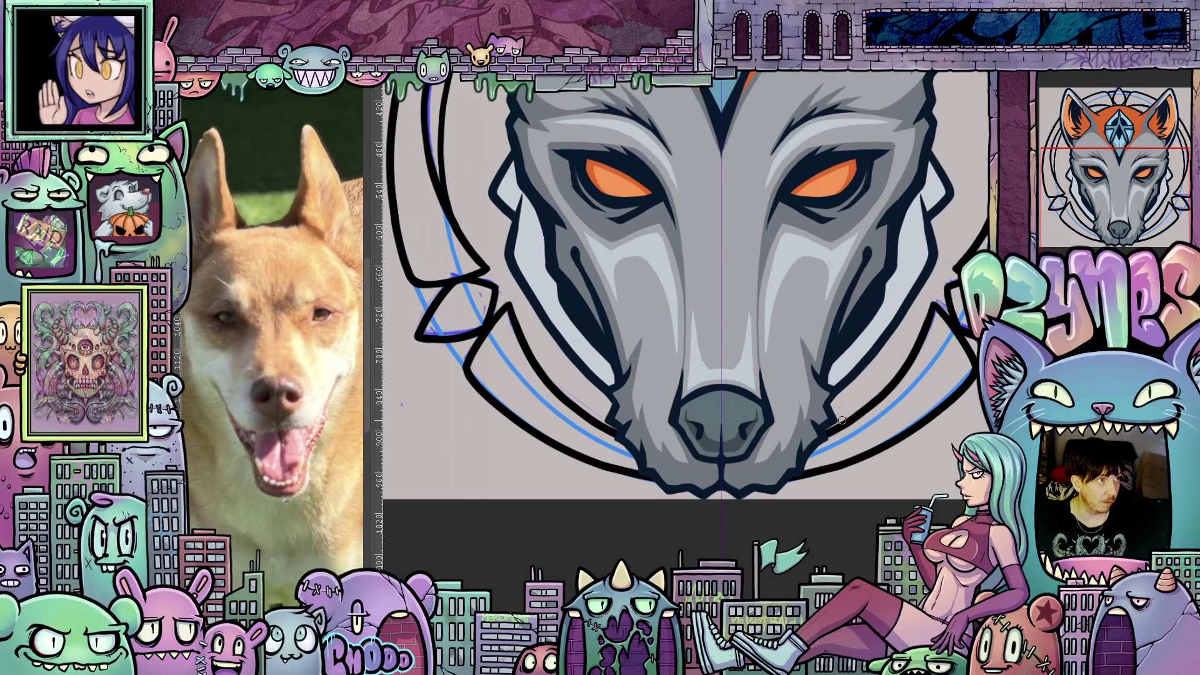
pyautogui.scroll(1, 879, 424)
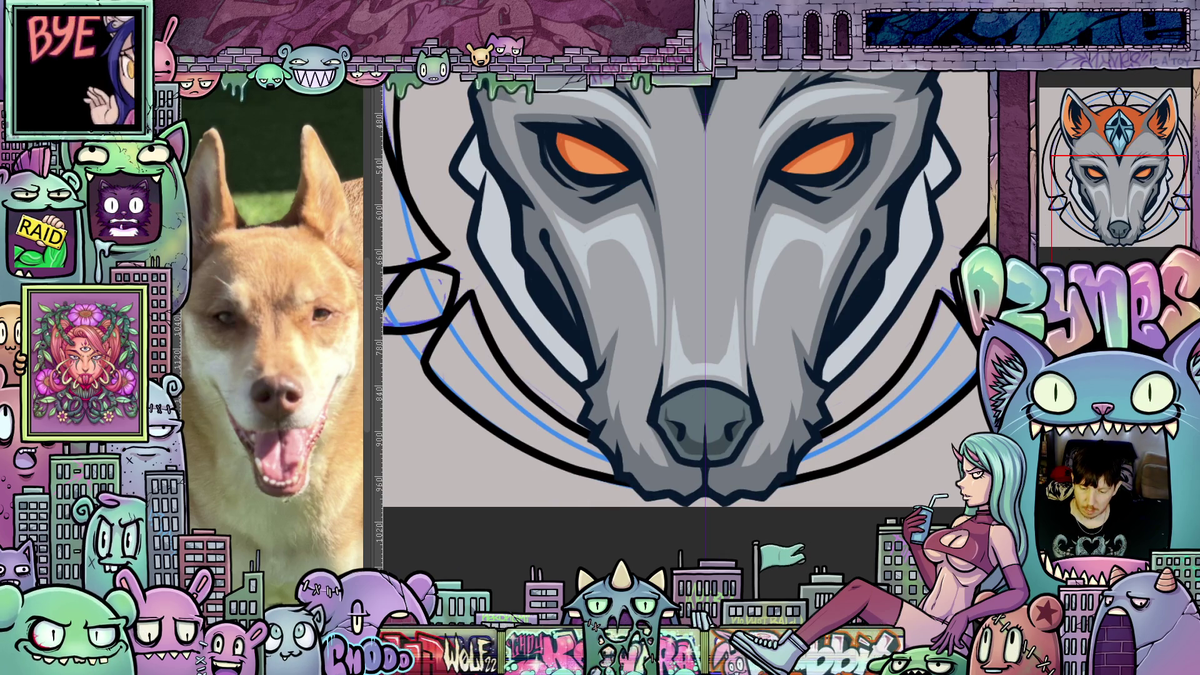
# Hide the colours to show line art, then ink the lower right jaw and left ear edge
pyautogui.hotkey('ctrl', ',')
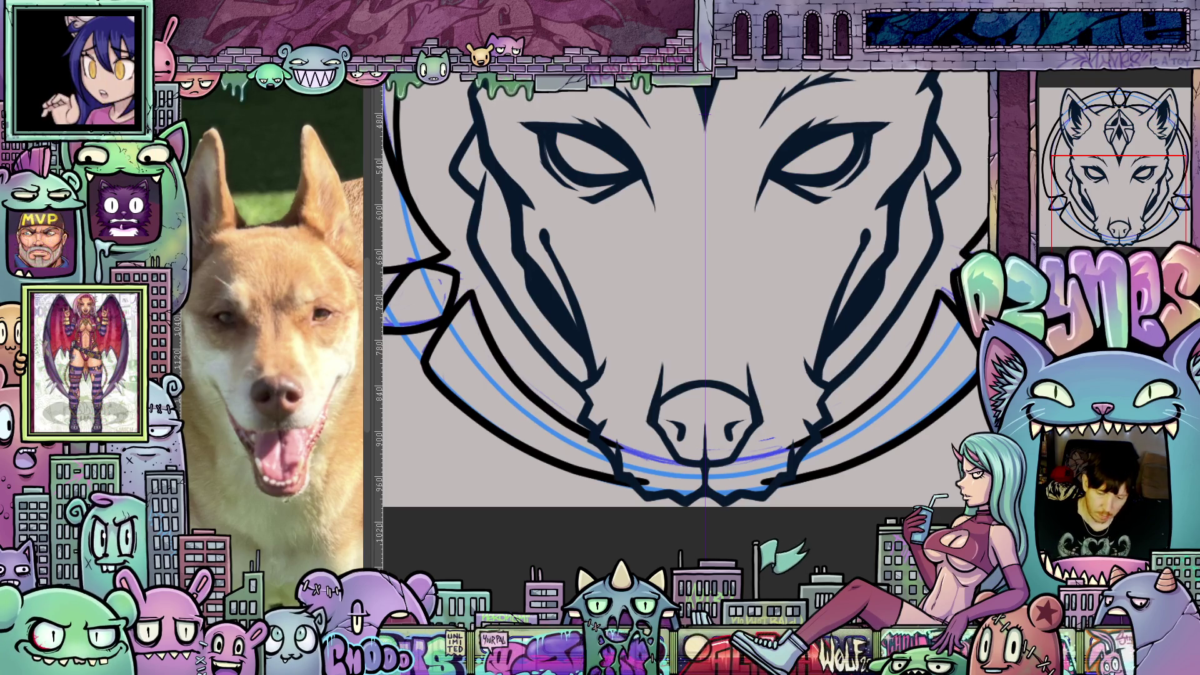
pyautogui.moveTo(760, 485); pyautogui.dragTo(770, 477)
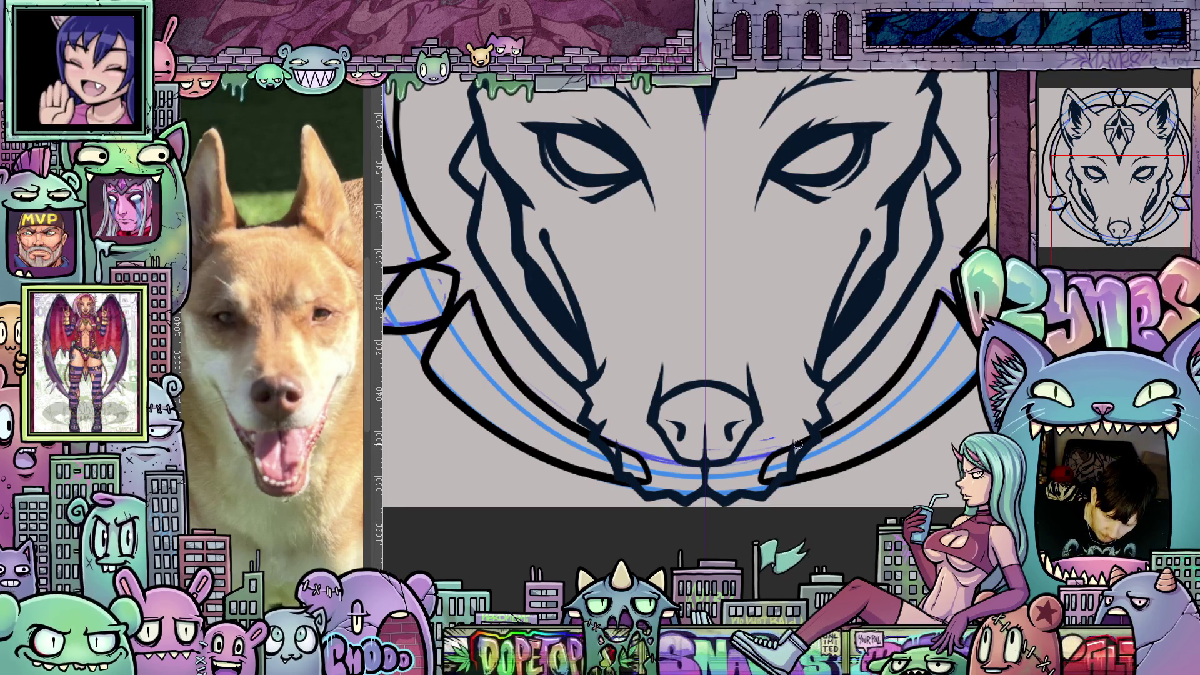
pyautogui.moveTo(788, 244)
pyautogui.mouseDown()
pyautogui.moveTo(823, 444)
pyautogui.moveTo(872, 600)
pyautogui.moveTo(904, 640)
pyautogui.mouseUp()
pyautogui.moveTo(547, 335); pyautogui.dragTo(550, 278)
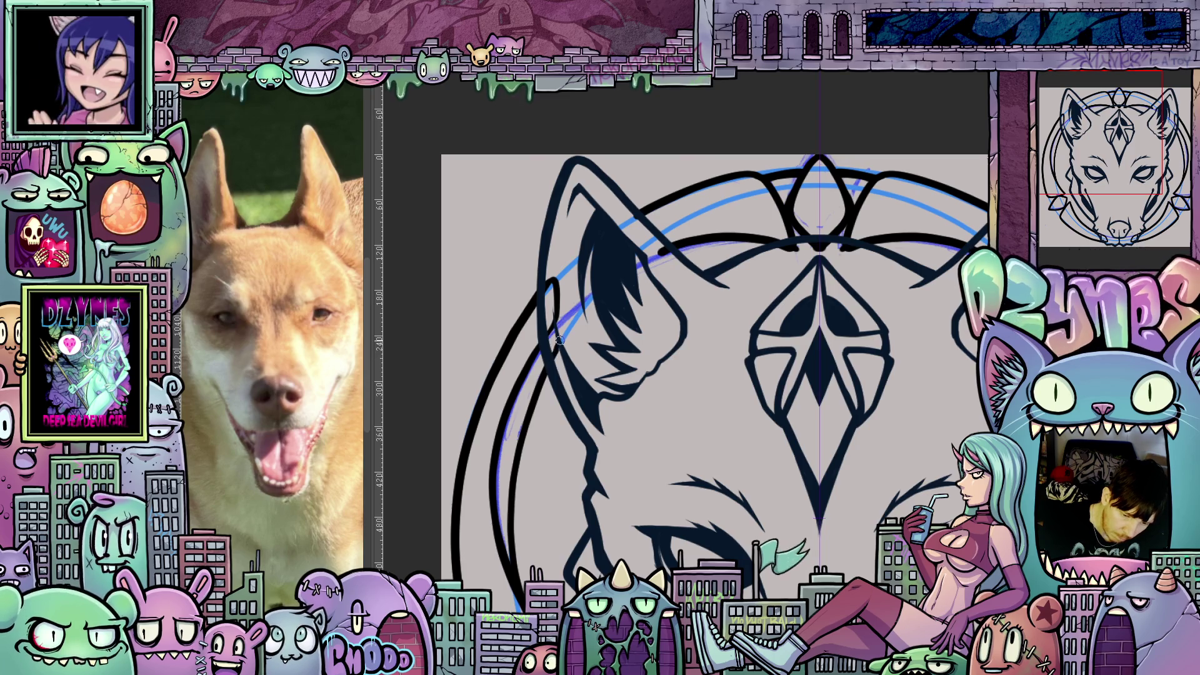
# Straighten the canvas view upright and zoom out to see the whole drawing
pyautogui.moveTo(659, 377); pyautogui.dragTo(612, 456)
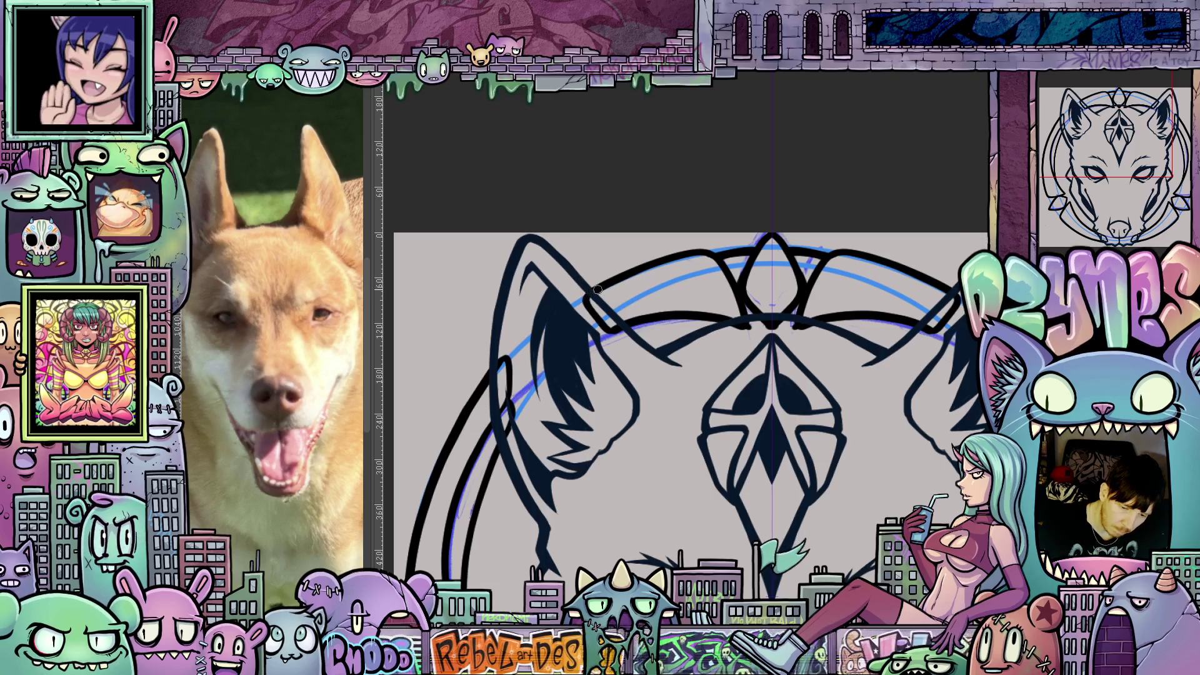
pyautogui.moveTo(743, 327); pyautogui.dragTo(694, 360)
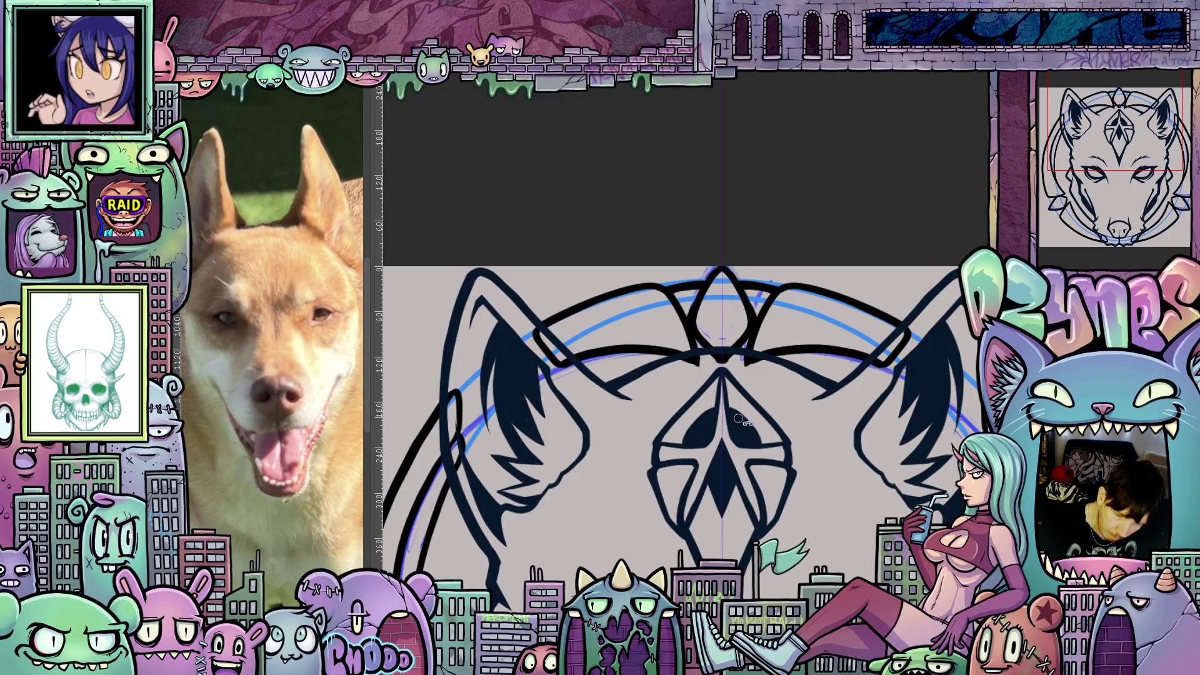
pyautogui.moveTo(738, 418); pyautogui.dragTo(715, 338)
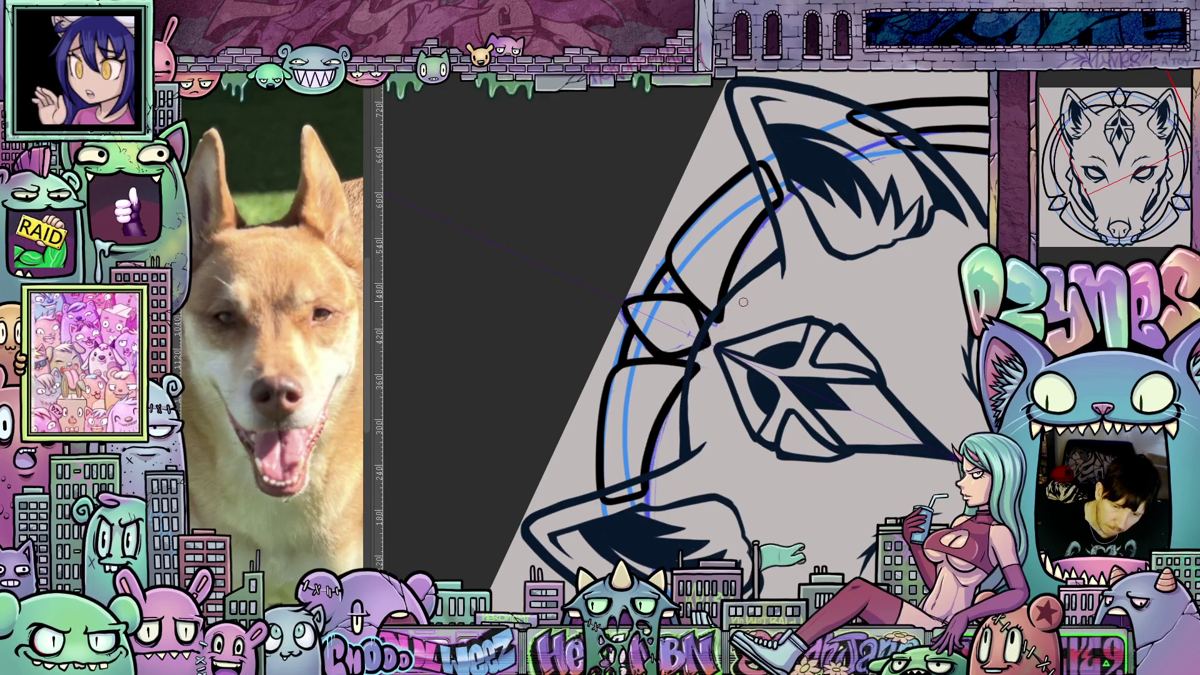
pyautogui.moveTo(743, 302); pyautogui.dragTo(895, 465)
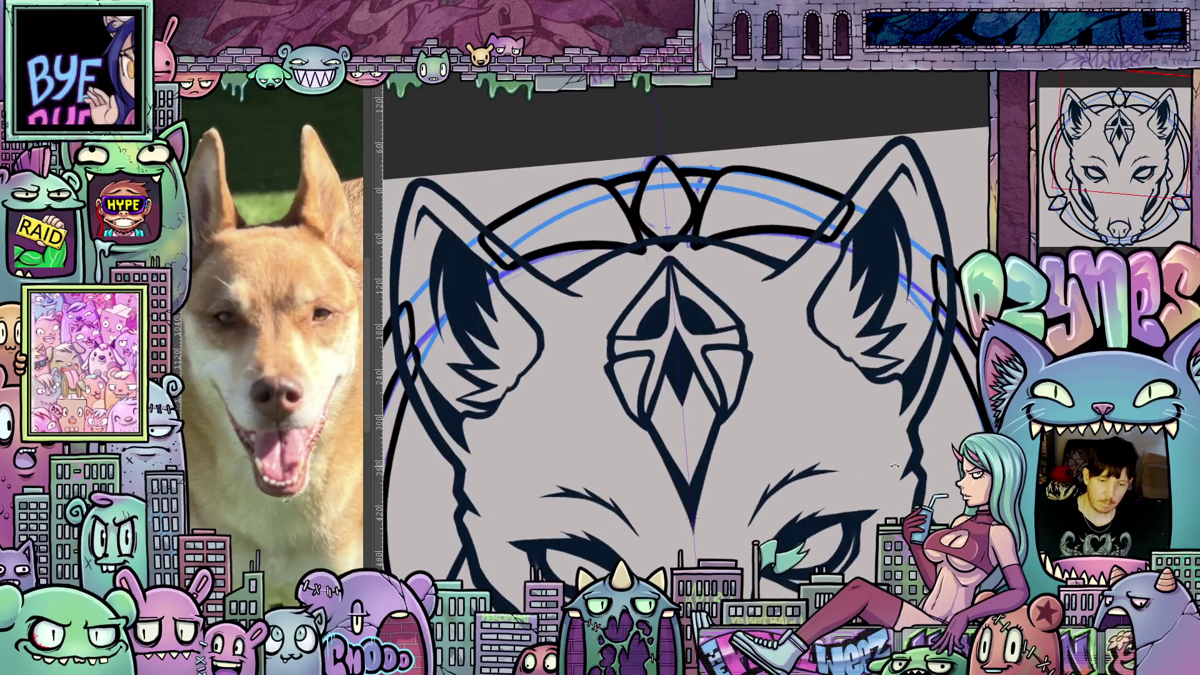
pyautogui.scroll(-1, 727, 391)
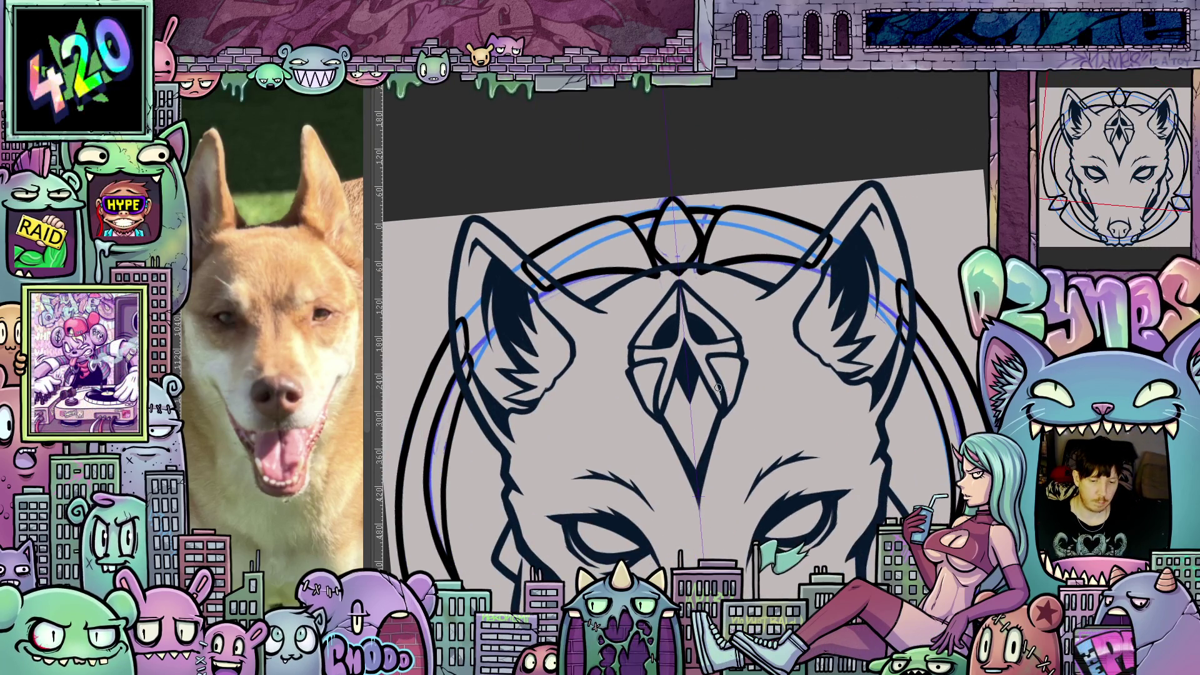
pyautogui.scroll(-2, 718, 388)
pyautogui.moveTo(718, 387)
pyautogui.mouseDown()
pyautogui.moveTo(782, 412)
pyautogui.moveTo(824, 400)
pyautogui.moveTo(885, 452)
pyautogui.mouseUp()
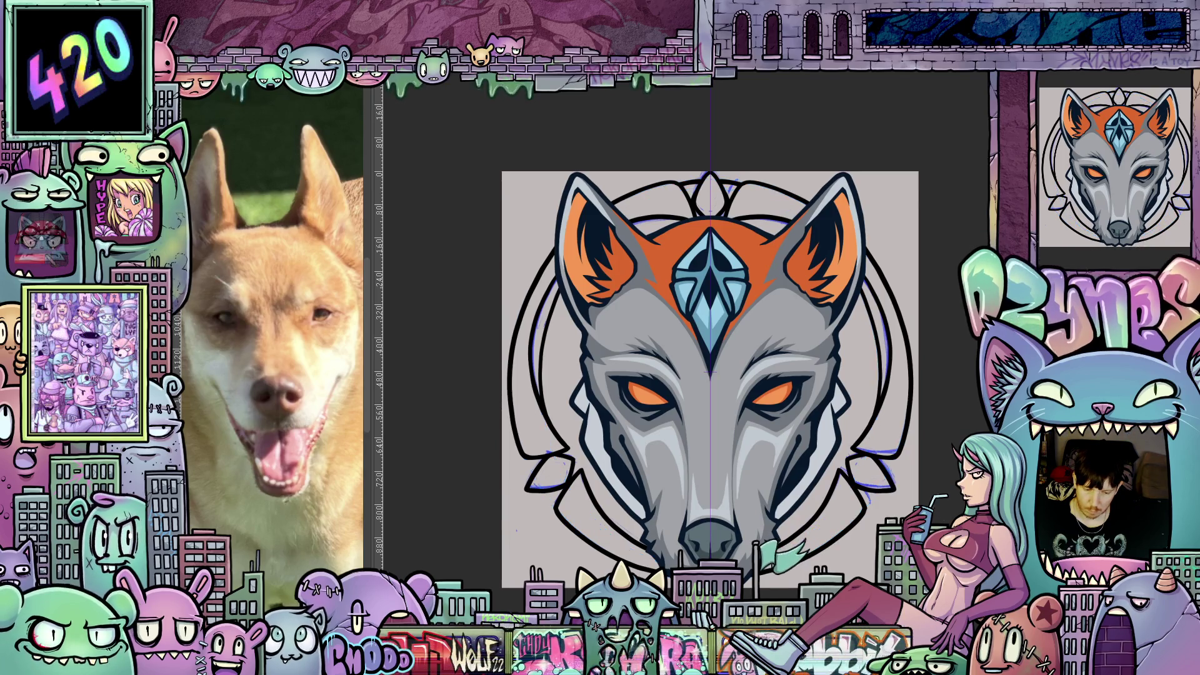
pyautogui.scroll(-2, 710, 379)
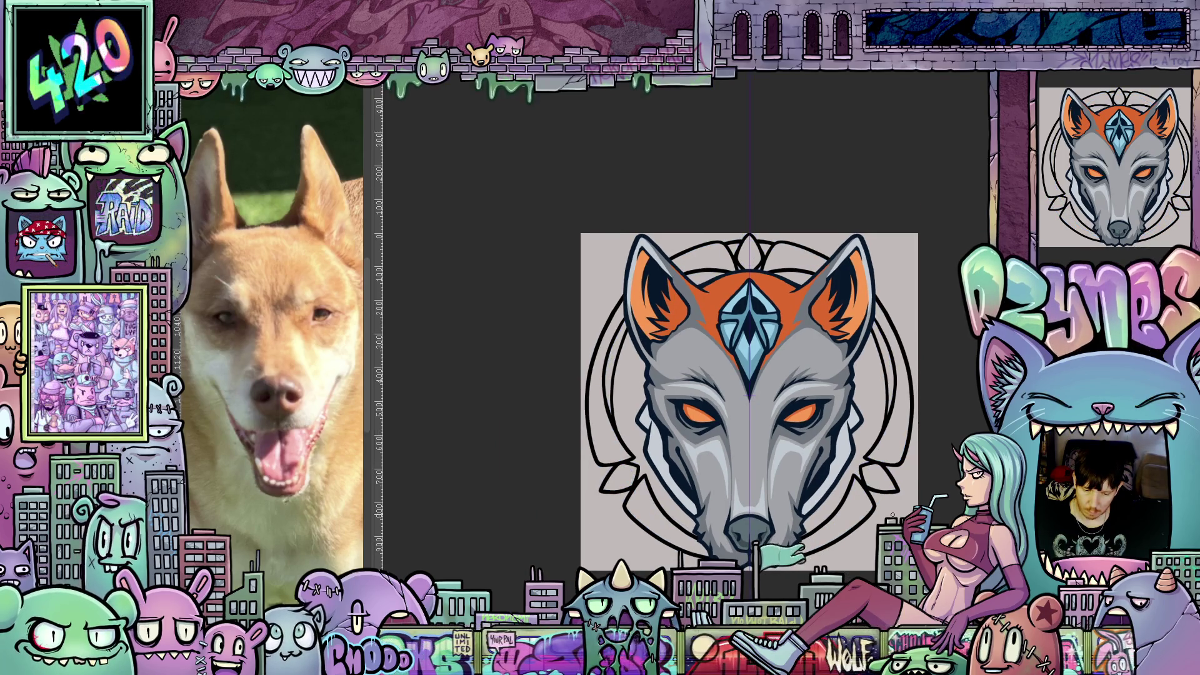
pyautogui.scroll(-1, 894, 506)
pyautogui.moveTo(894, 506); pyautogui.dragTo(891, 433)
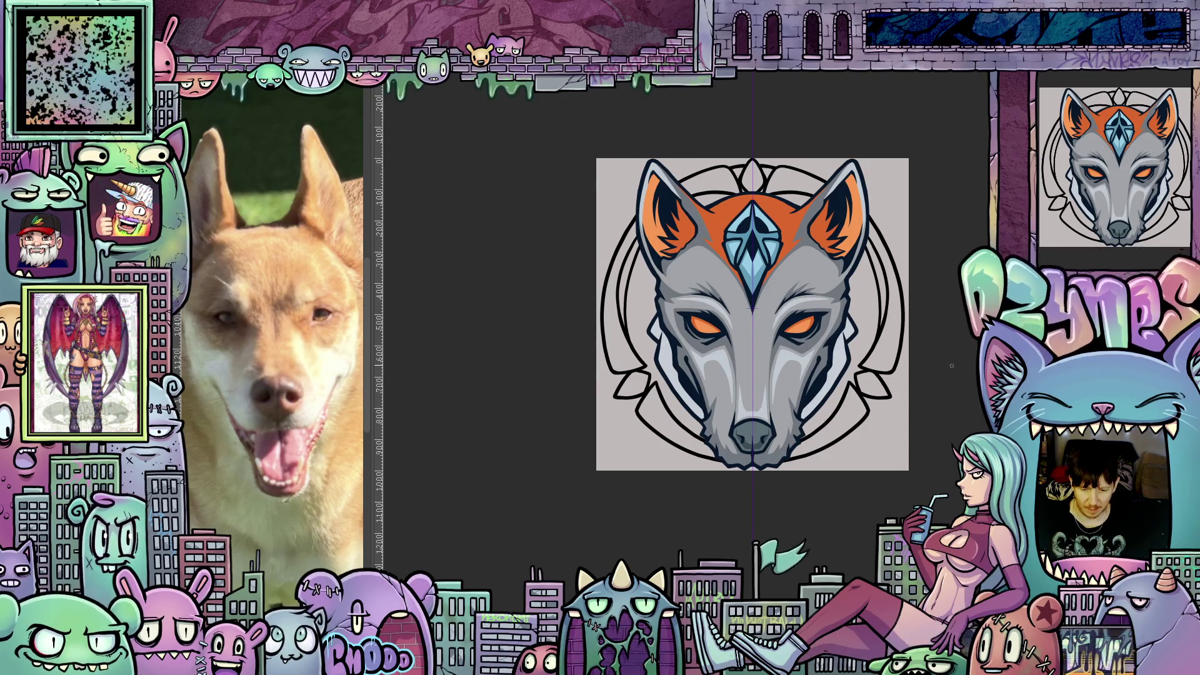
pyautogui.scroll(3, 956, 366)
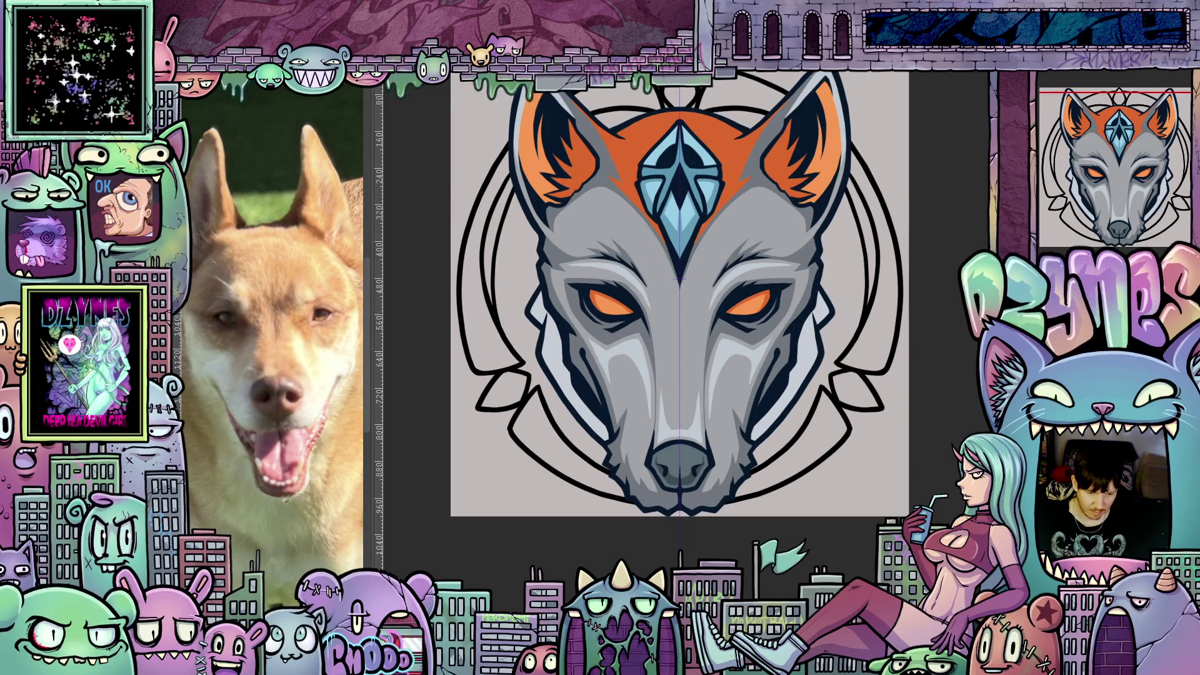
pyautogui.scroll(2, 853, 494)
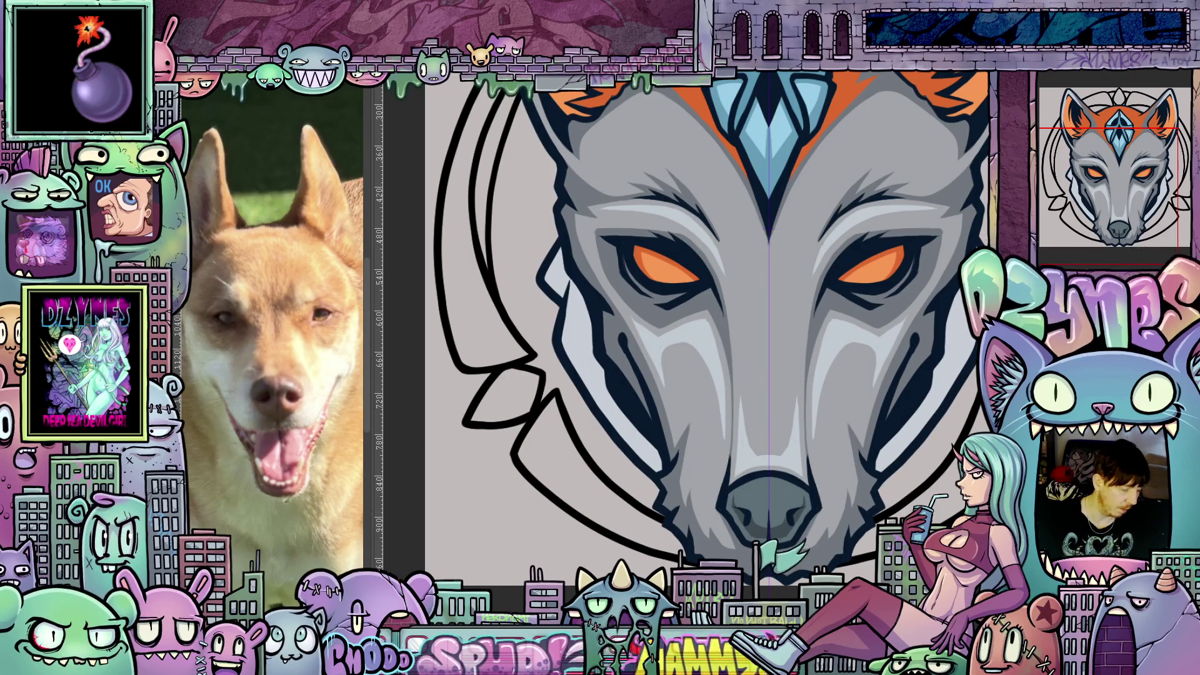
pyautogui.moveTo(854, 494); pyautogui.dragTo(561, 340)
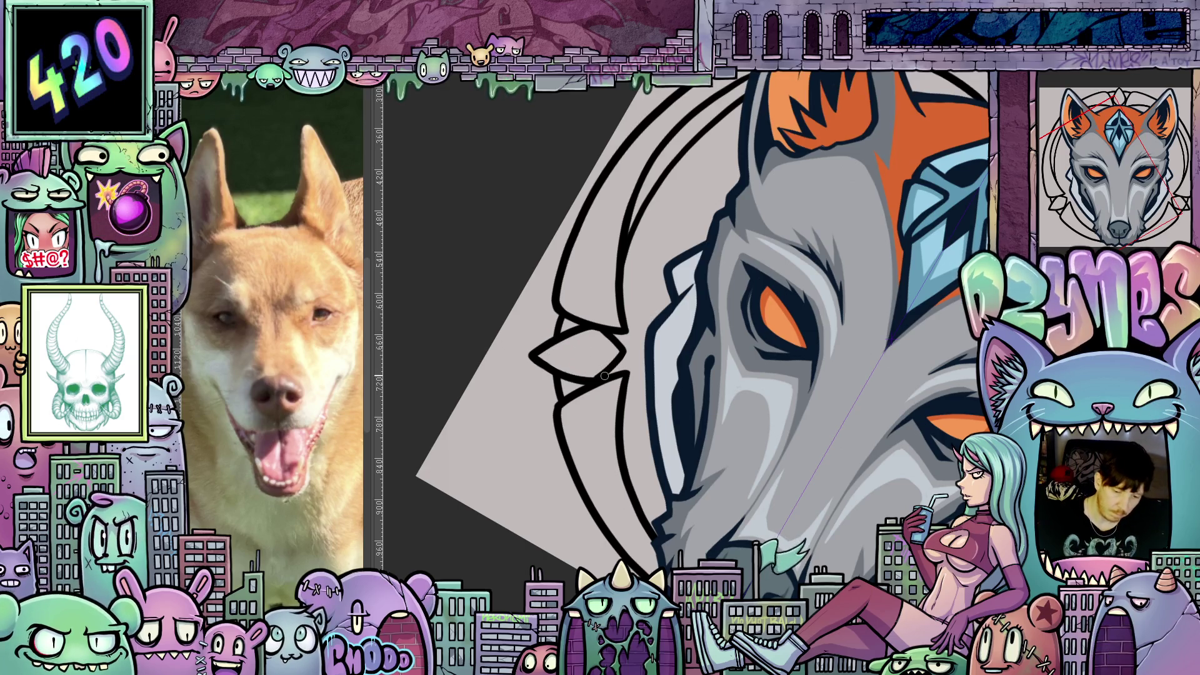
pyautogui.moveTo(791, 513); pyautogui.dragTo(781, 422)
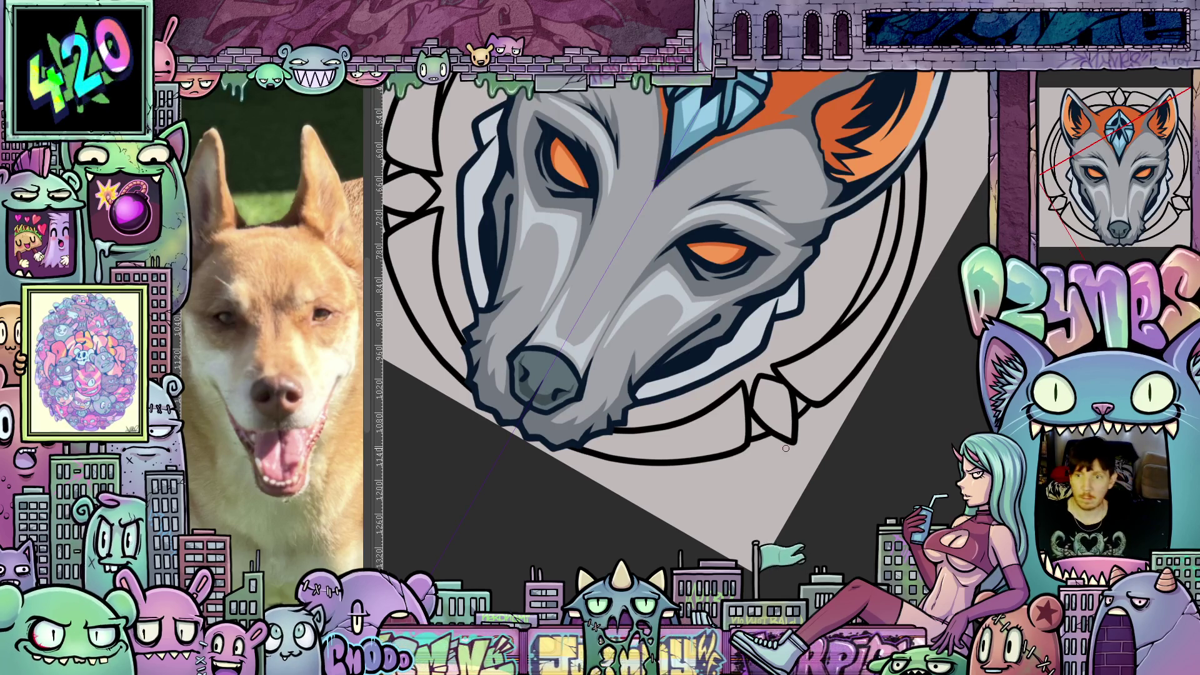
pyautogui.hotkey('ctrl', '0')
pyautogui.press('Escape')
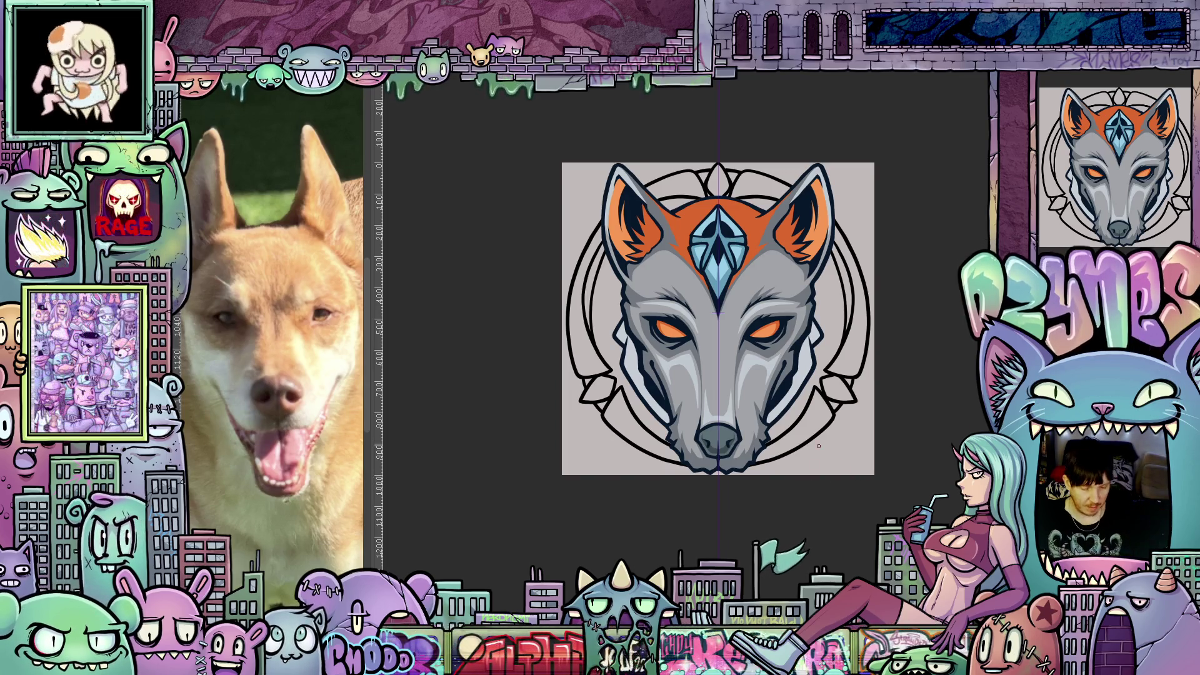
pyautogui.scroll(4, 805, 389)
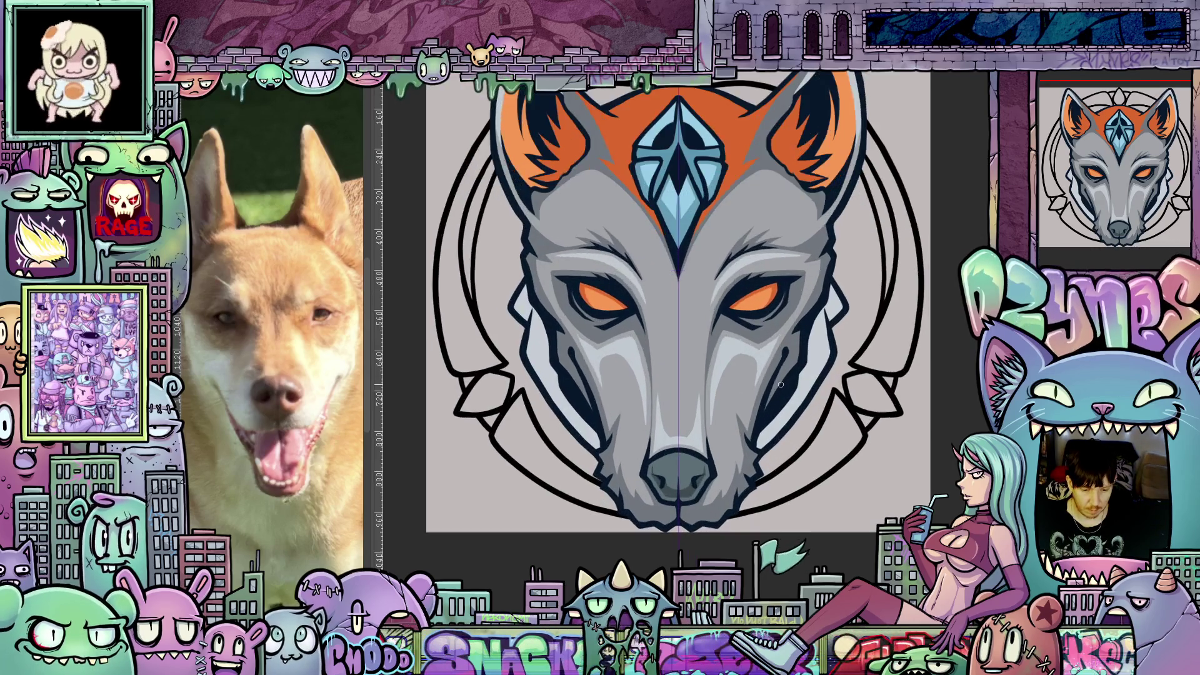
pyautogui.scroll(-4, 781, 444)
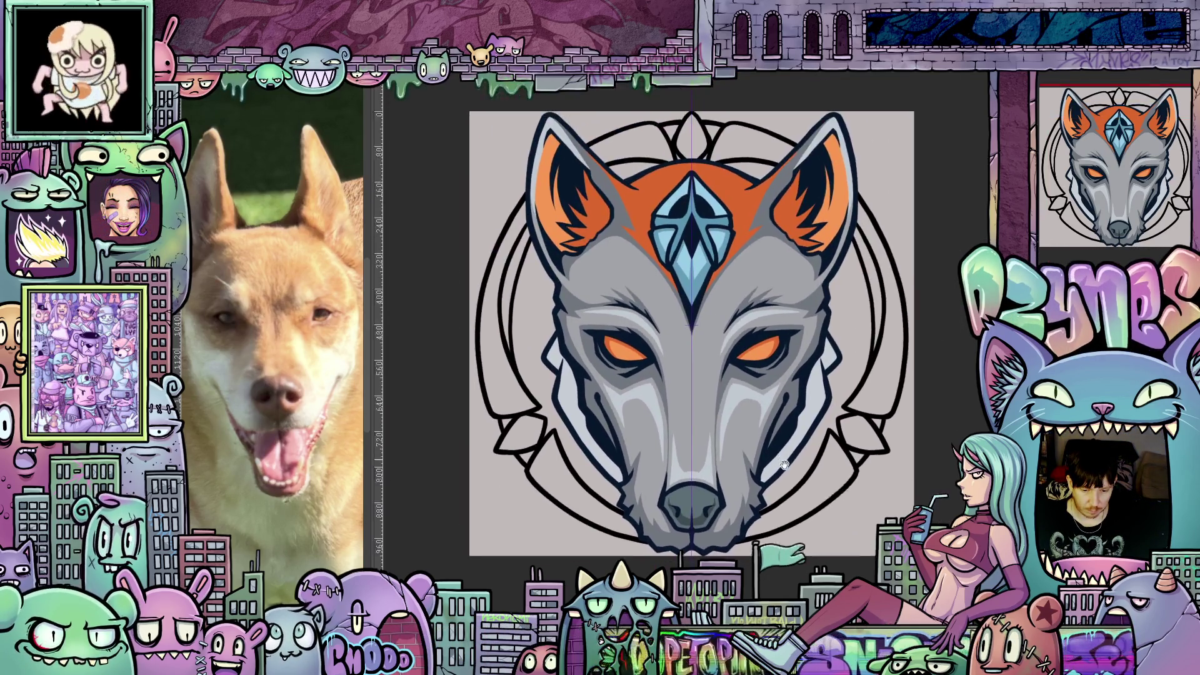
pyautogui.scroll(1, 843, 441)
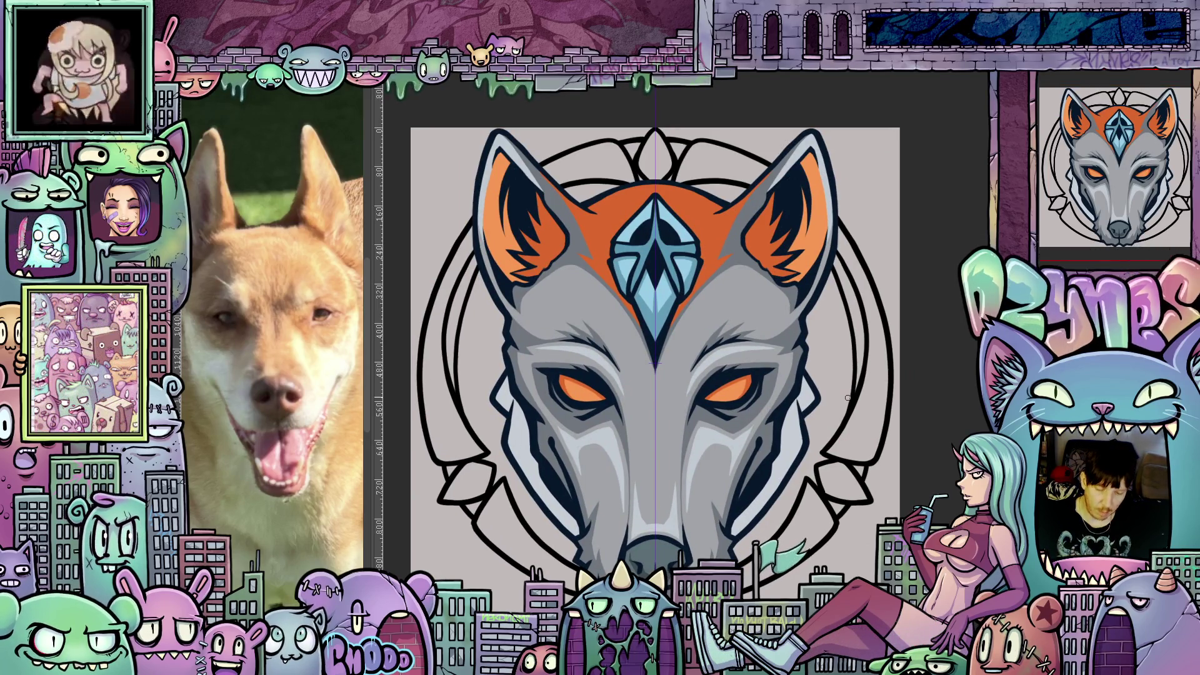
pyautogui.moveTo(850, 512)
pyautogui.mouseDown()
pyautogui.moveTo(841, 462)
pyautogui.moveTo(846, 519)
pyautogui.moveTo(867, 463)
pyautogui.mouseUp()
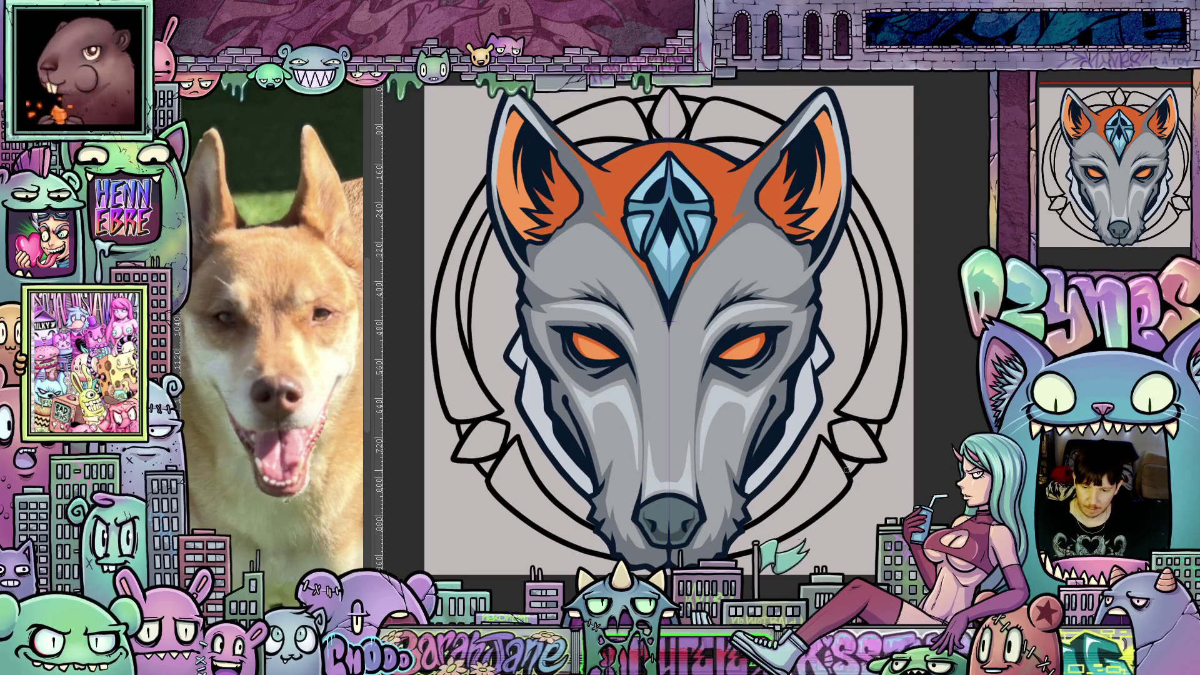
pyautogui.scroll(-2, 847, 470)
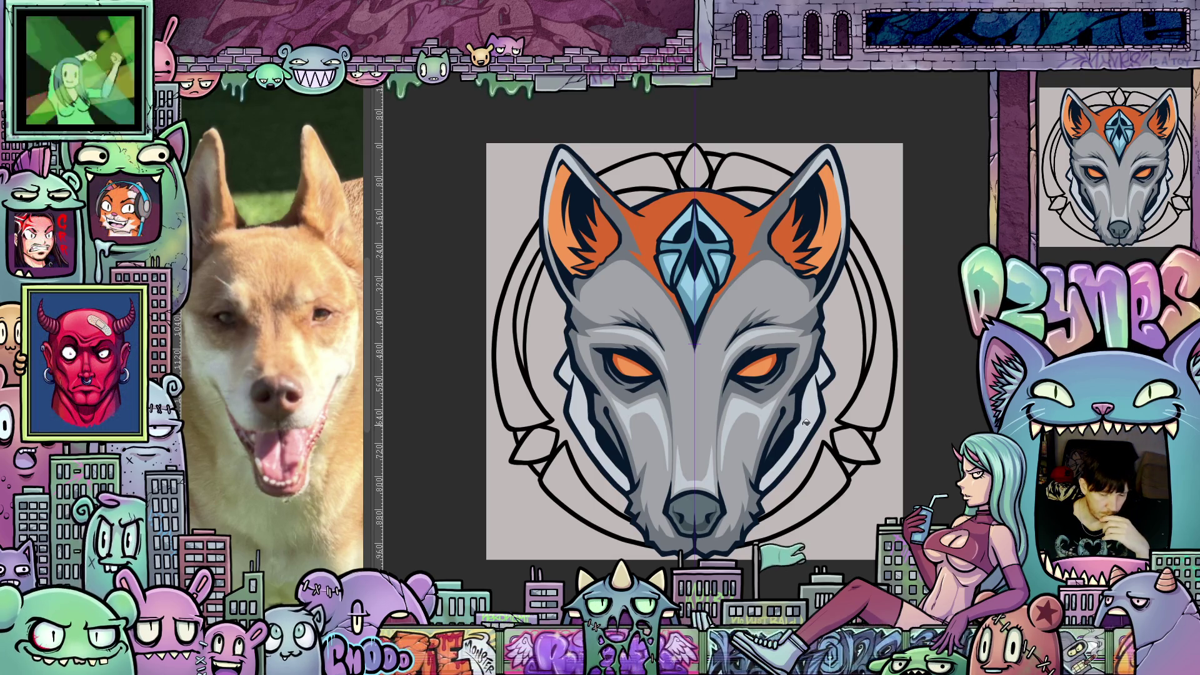
# Fill the collar and ring crescents pale blue, the top diamond light blue, and inner arcs orange
pyautogui.click(825, 480)
pyautogui.click(862, 397)
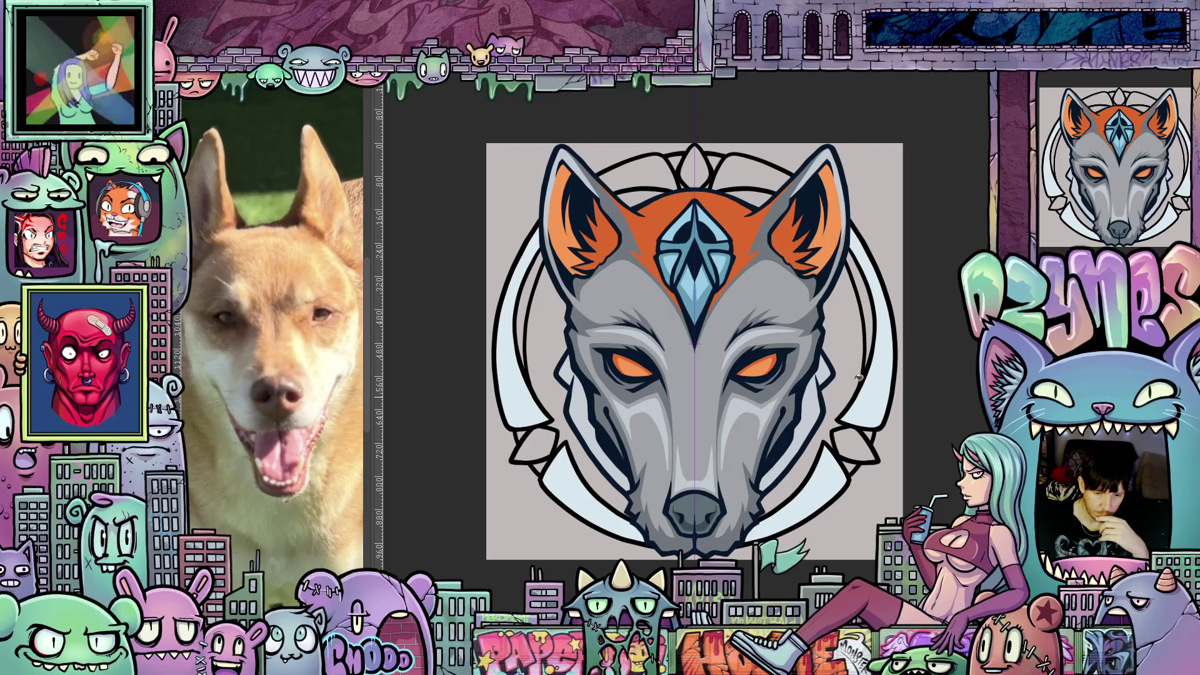
pyautogui.click(767, 182)
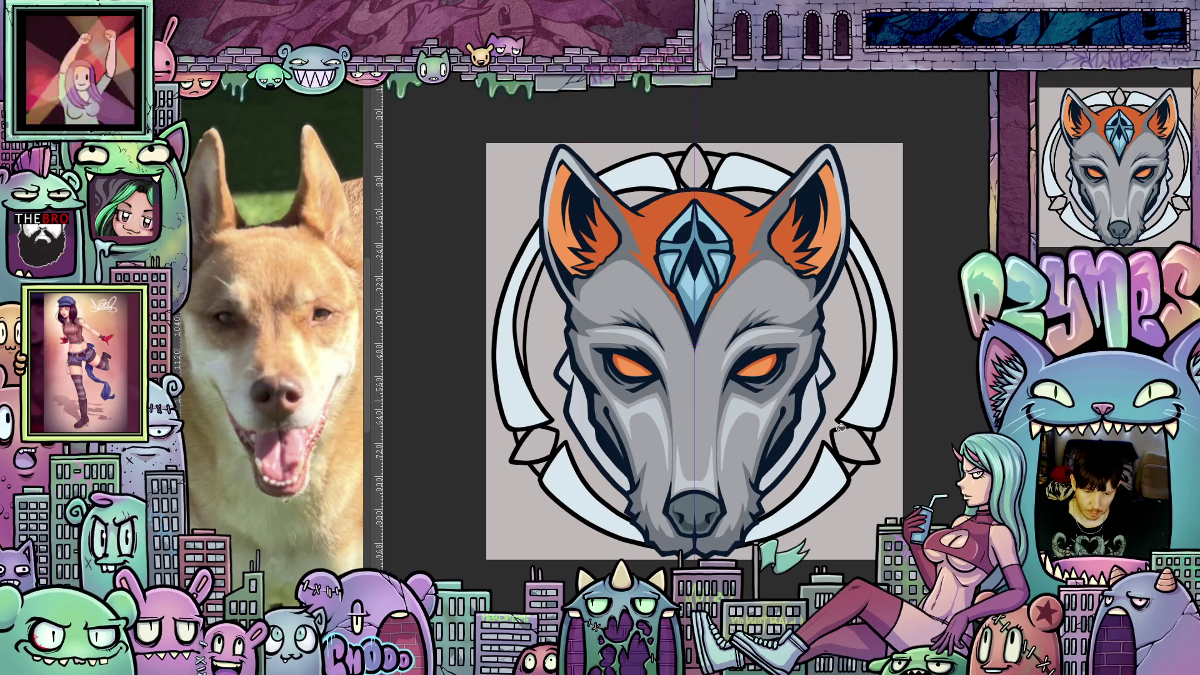
pyautogui.click(859, 448)
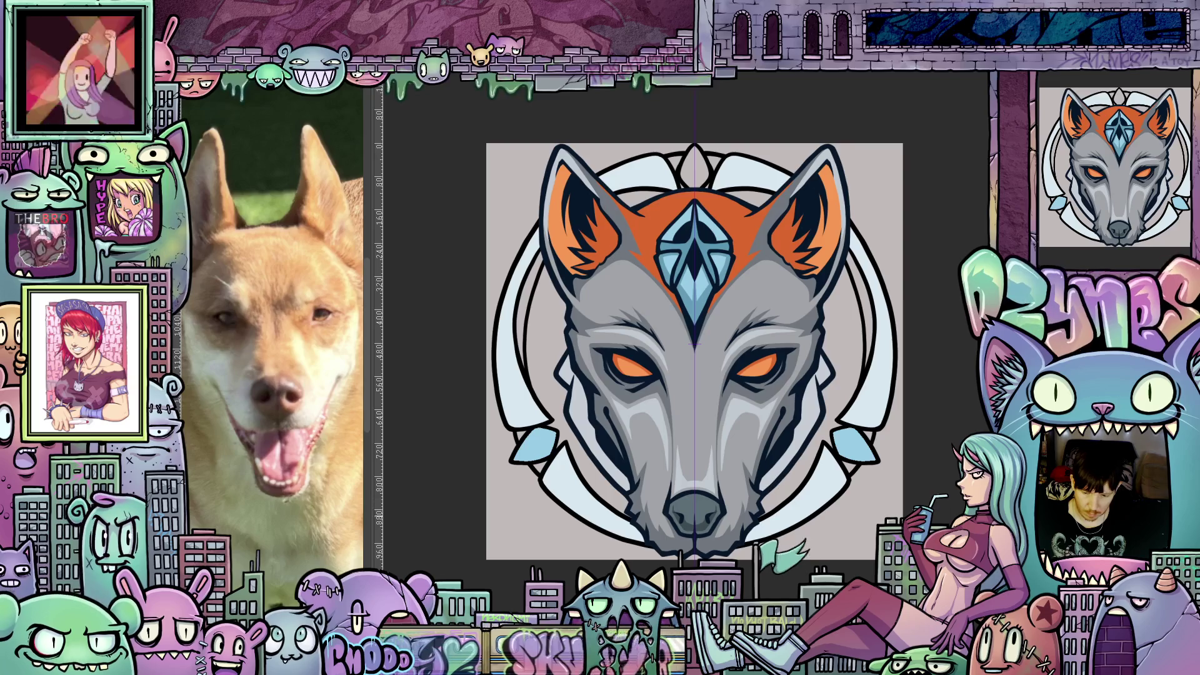
pyautogui.hotkey('ctrl', 'z')
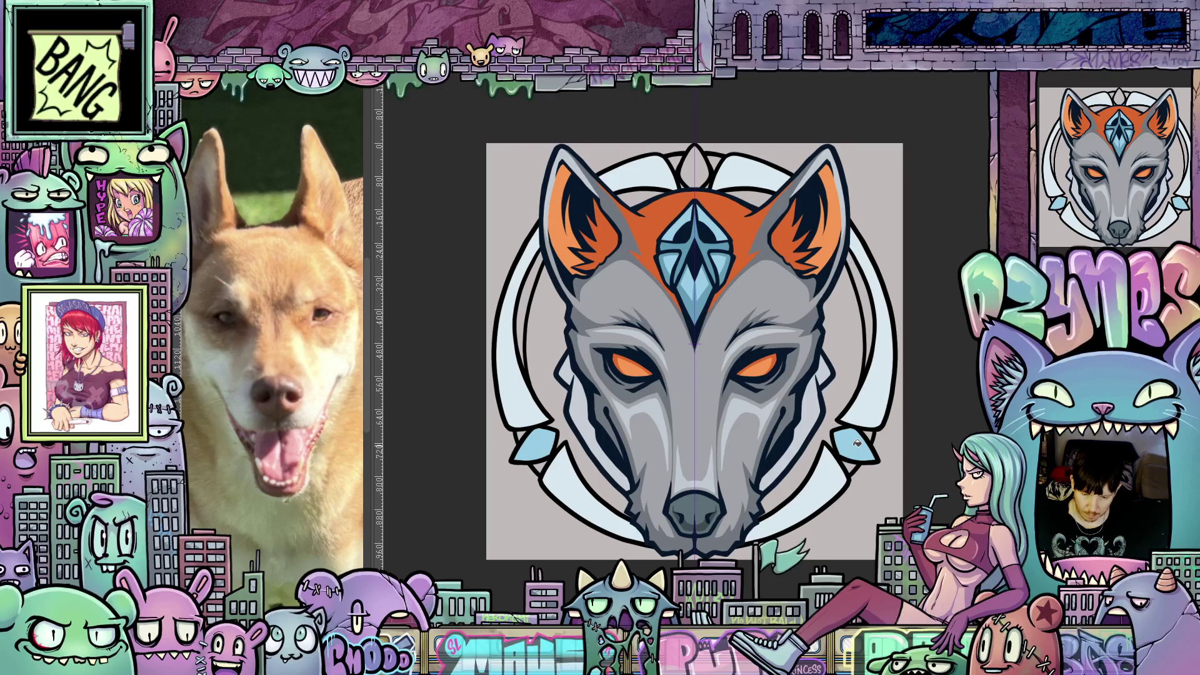
pyautogui.click(704, 173)
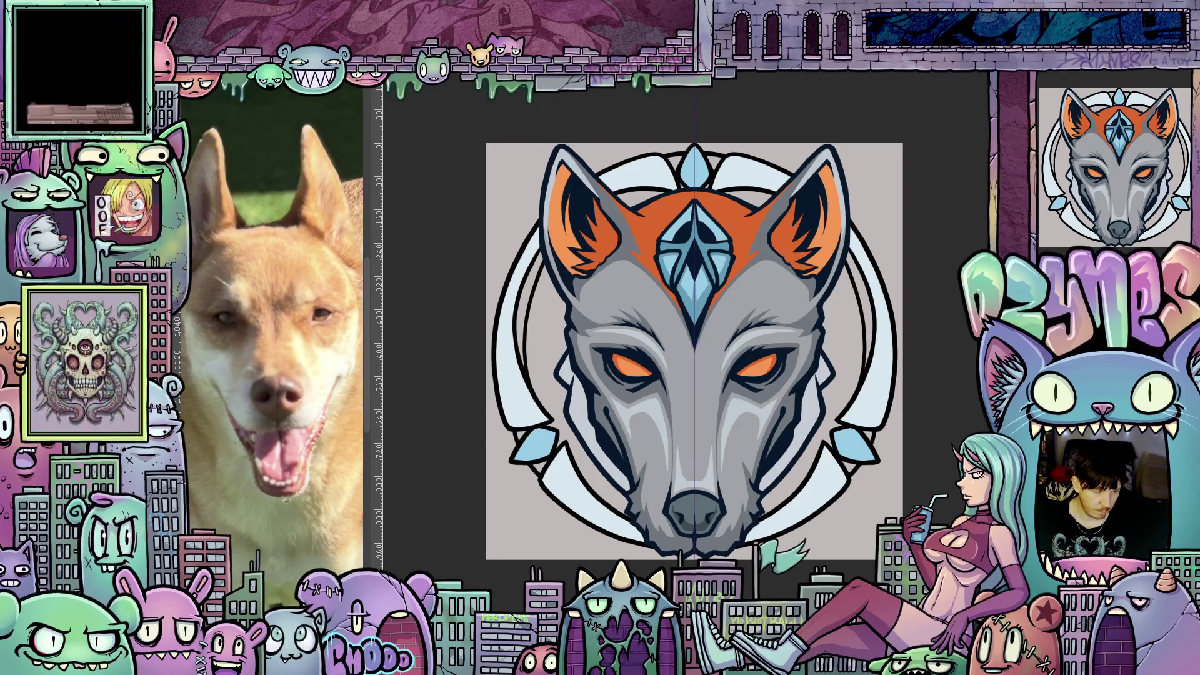
pyautogui.click(525, 315)
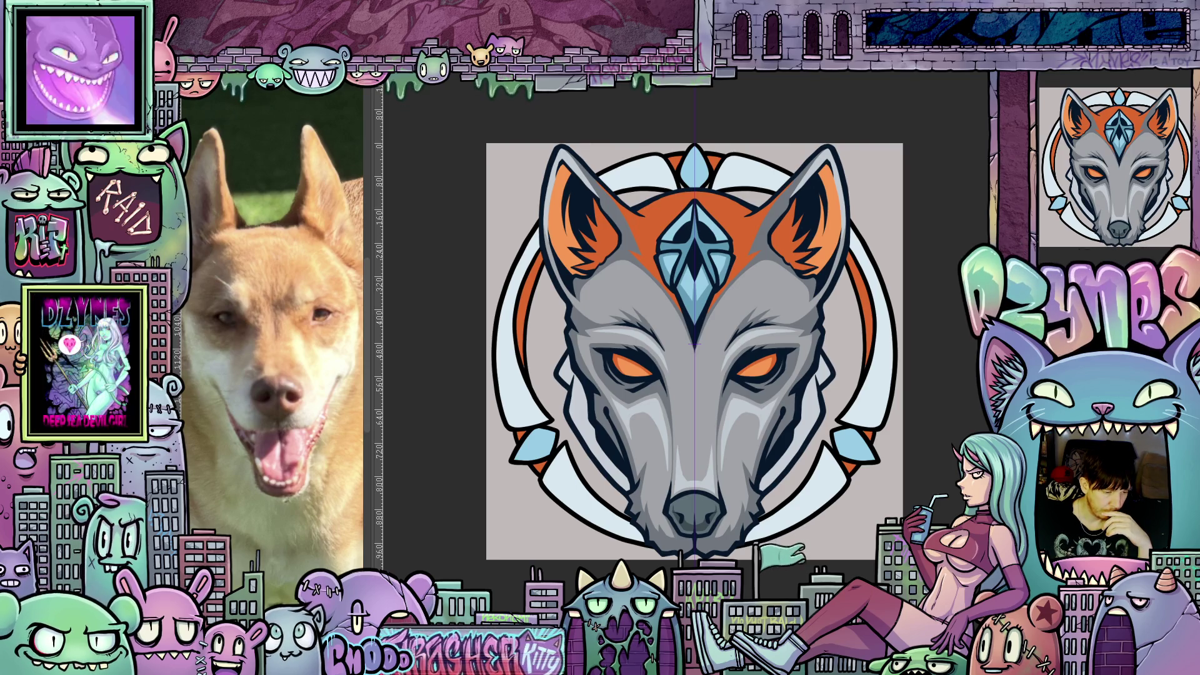
# Try a salmon pink background fill, then undo it
pyautogui.click(848, 346)
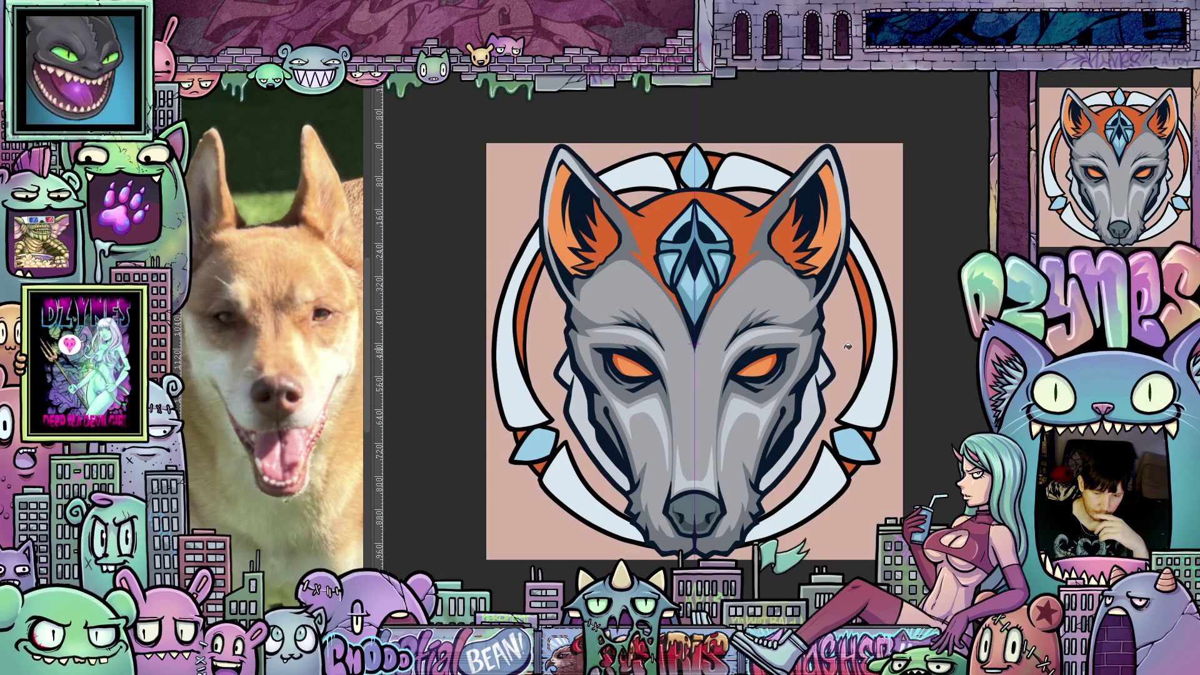
pyautogui.hotkey('ctrl', 'z')
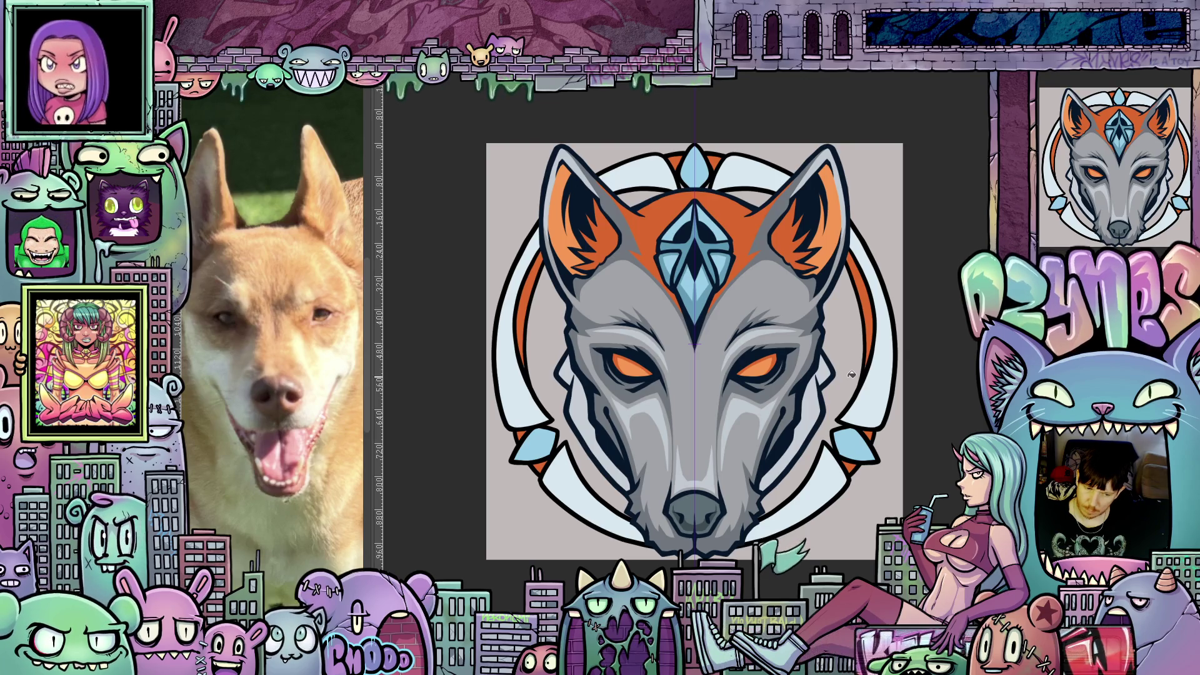
pyautogui.scroll(1, 736, 538)
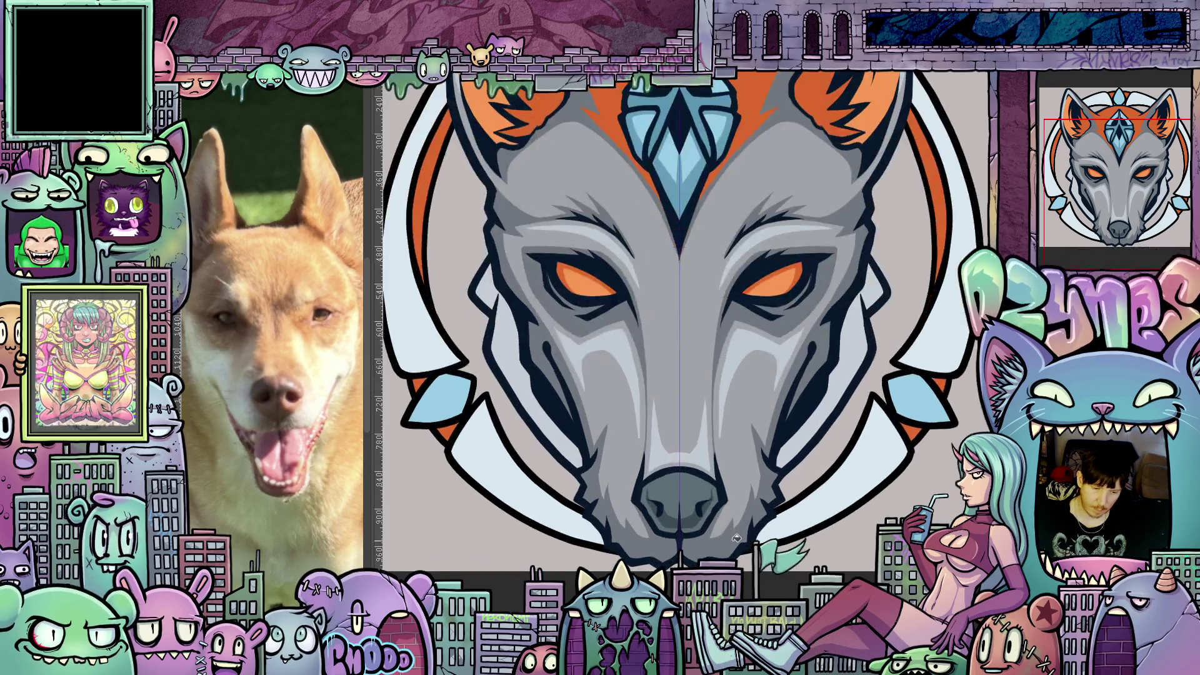
# Rotate the view around the wolf head, then return it upright to inspect
pyautogui.moveTo(737, 539); pyautogui.dragTo(520, 335)
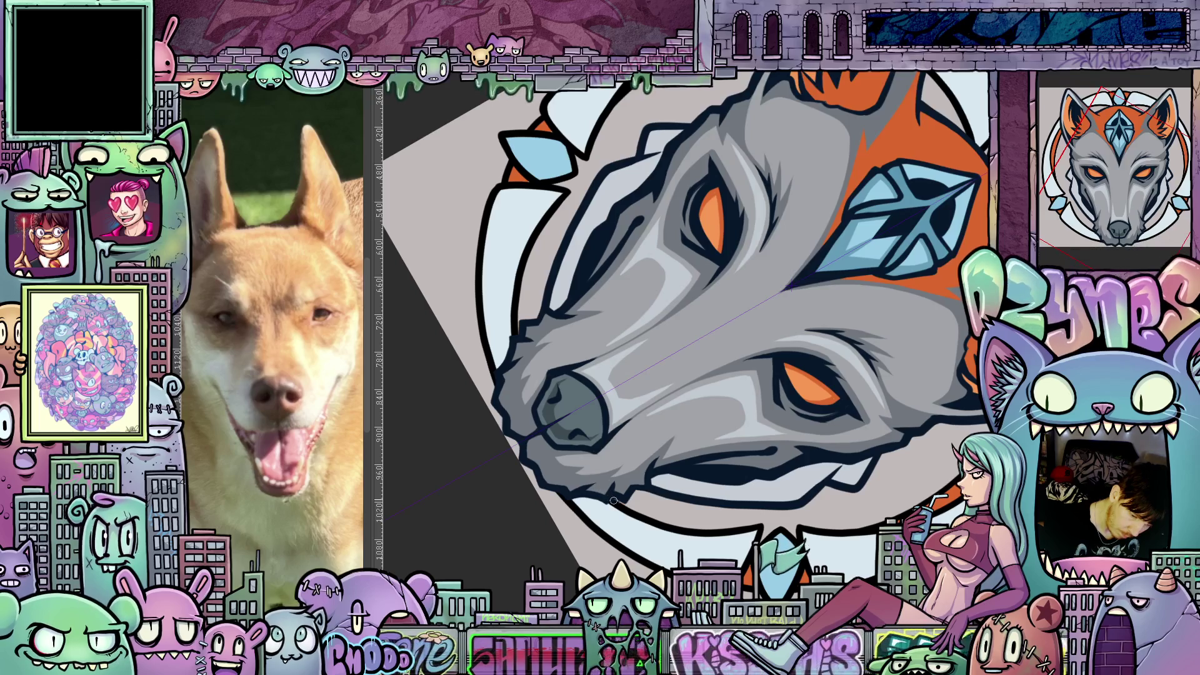
pyautogui.moveTo(613, 500)
pyautogui.mouseDown()
pyautogui.moveTo(831, 375)
pyautogui.moveTo(763, 216)
pyautogui.moveTo(604, 243)
pyautogui.mouseUp()
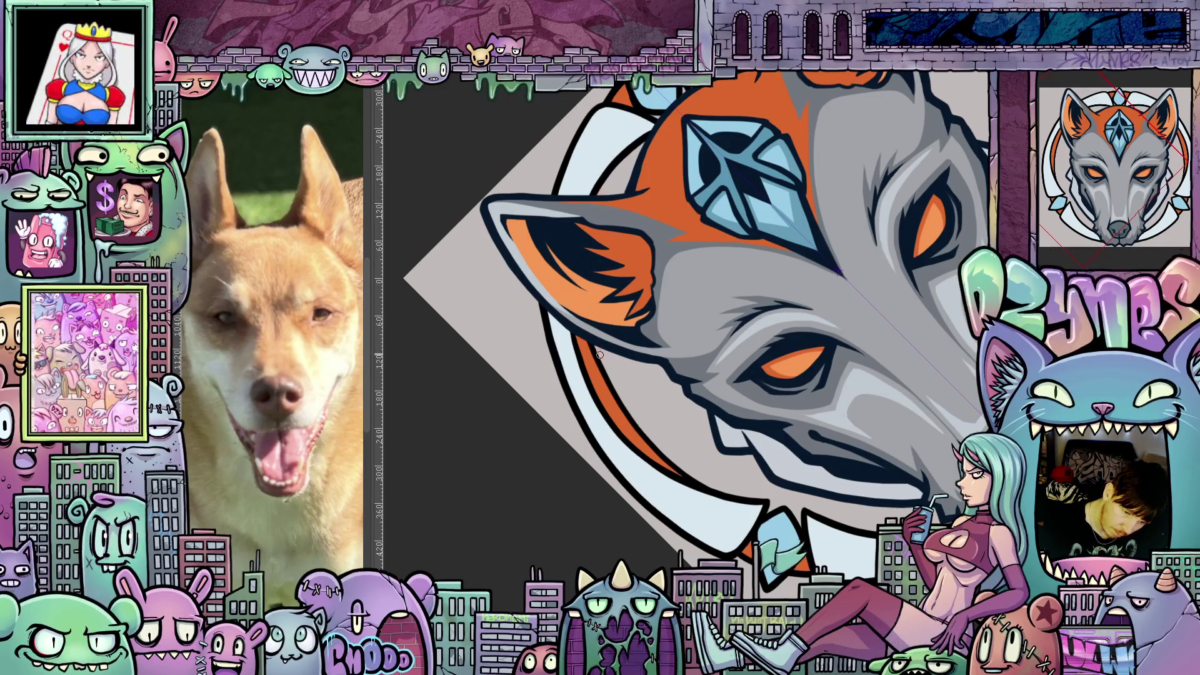
pyautogui.moveTo(658, 311)
pyautogui.mouseDown()
pyautogui.moveTo(768, 463)
pyautogui.moveTo(892, 340)
pyautogui.mouseUp()
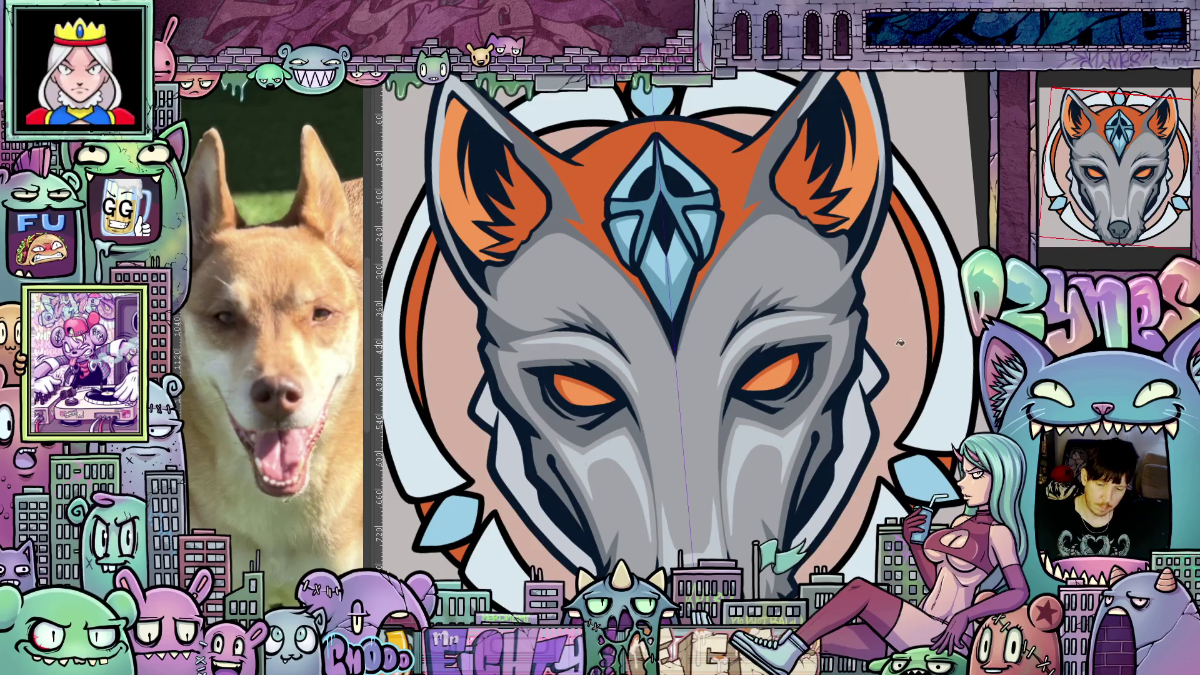
pyautogui.scroll(-3, 900, 342)
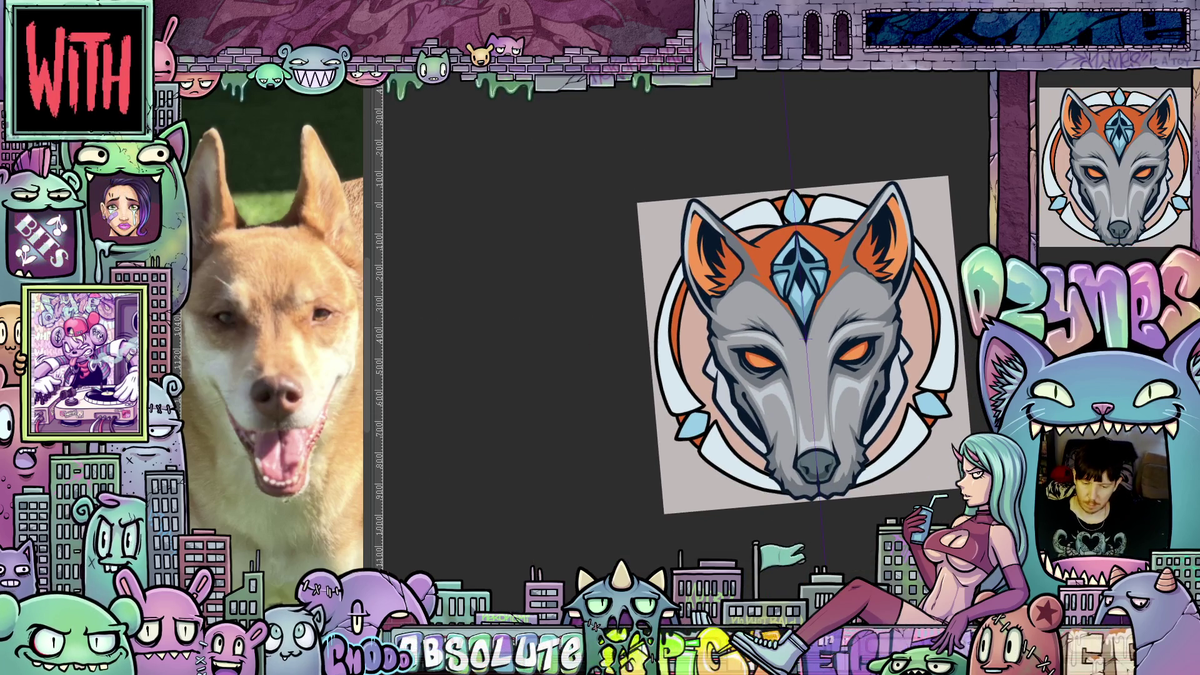
# Straighten the canvas view and hide the grey Paper layer to show the wolf badge on transparency
pyautogui.press('5')
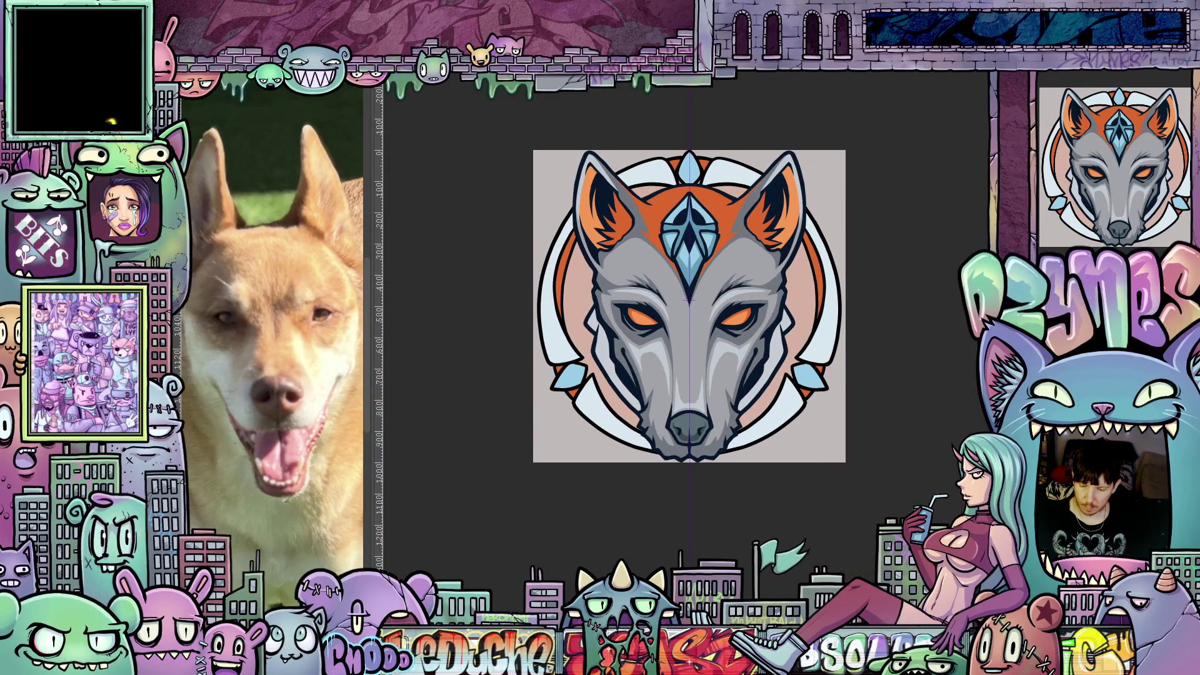
pyautogui.press('Delete')
pyautogui.scroll(2, 825, 361)
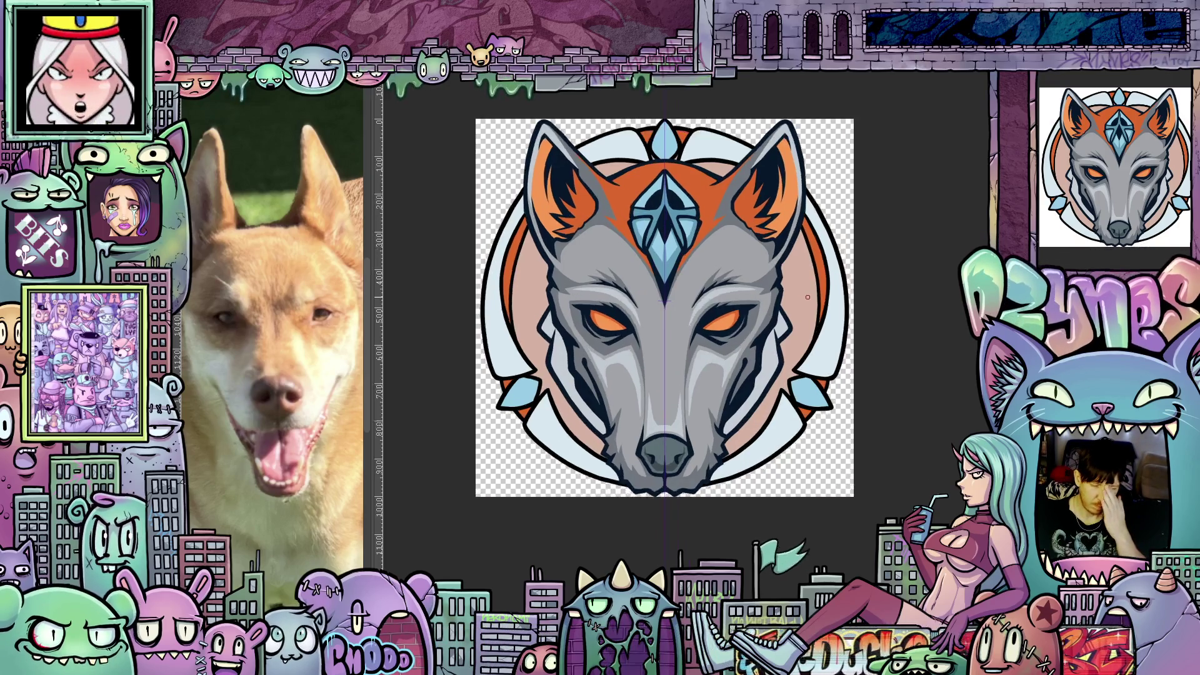
pyautogui.scroll(-5, 930, 287)
pyautogui.scroll(-5, 930, 286)
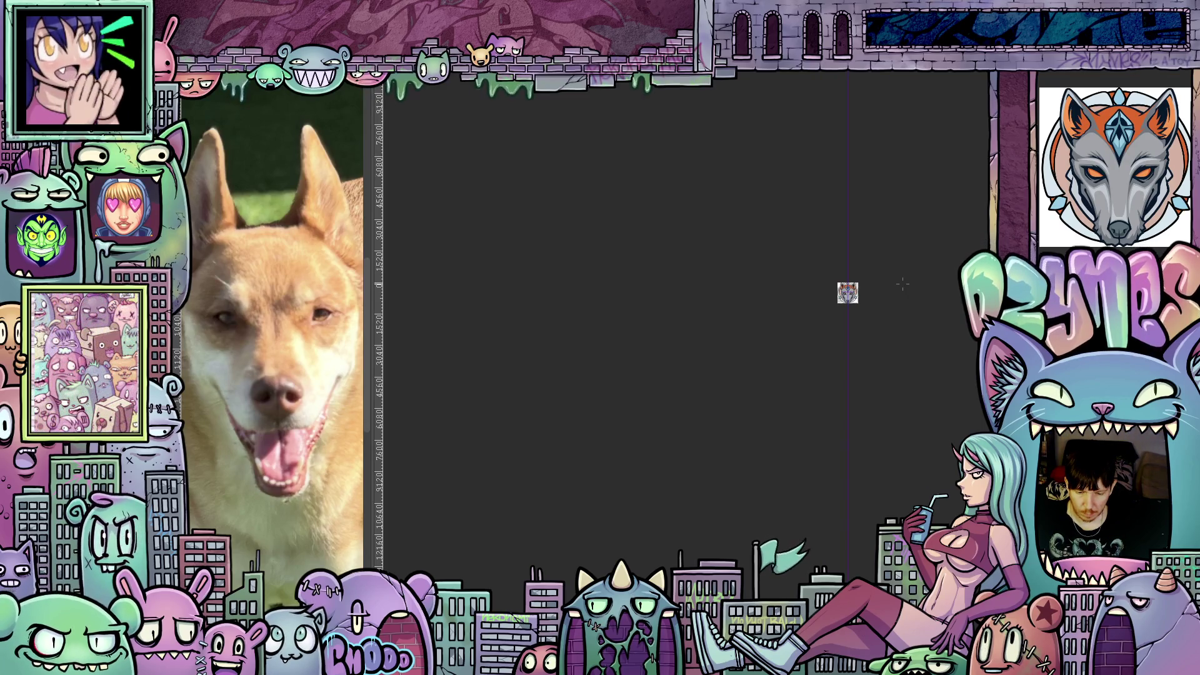
pyautogui.scroll(1, 859, 281)
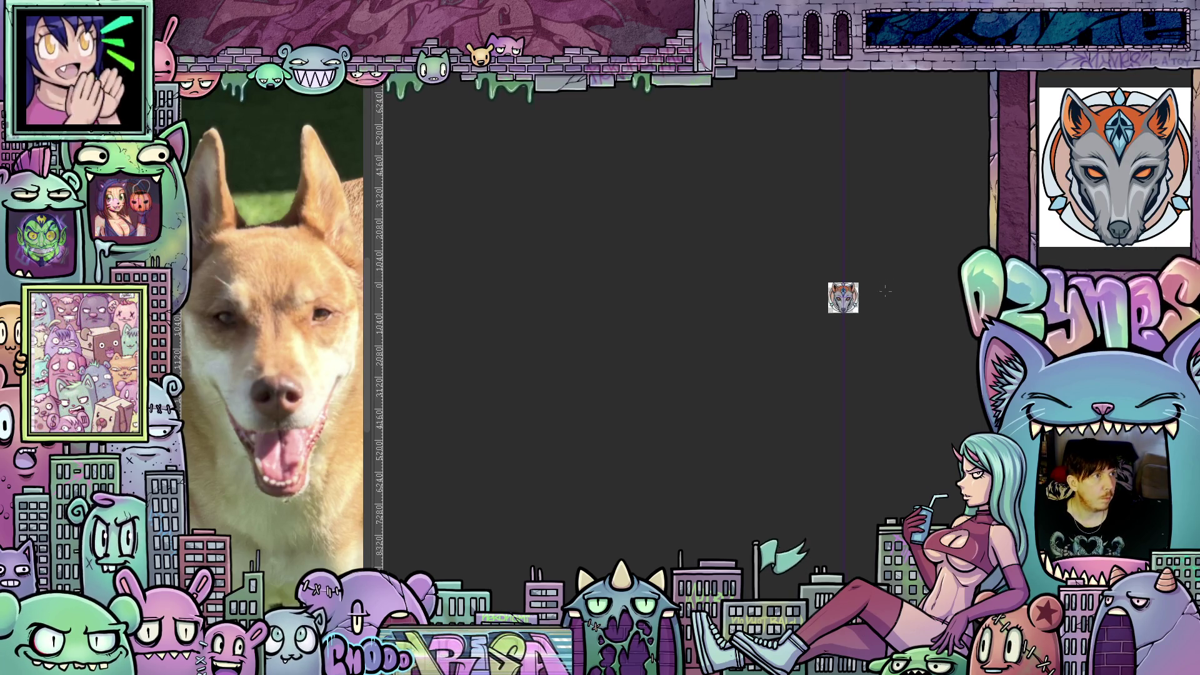
pyautogui.scroll(6, 871, 278)
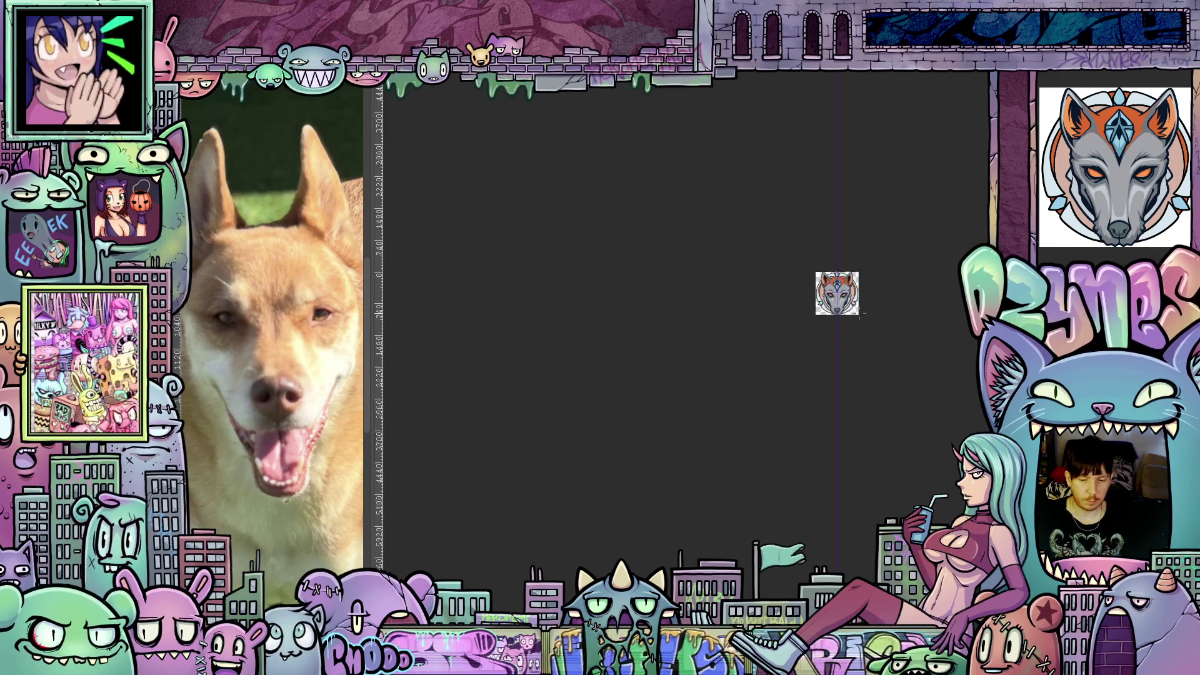
pyautogui.scroll(3, 902, 294)
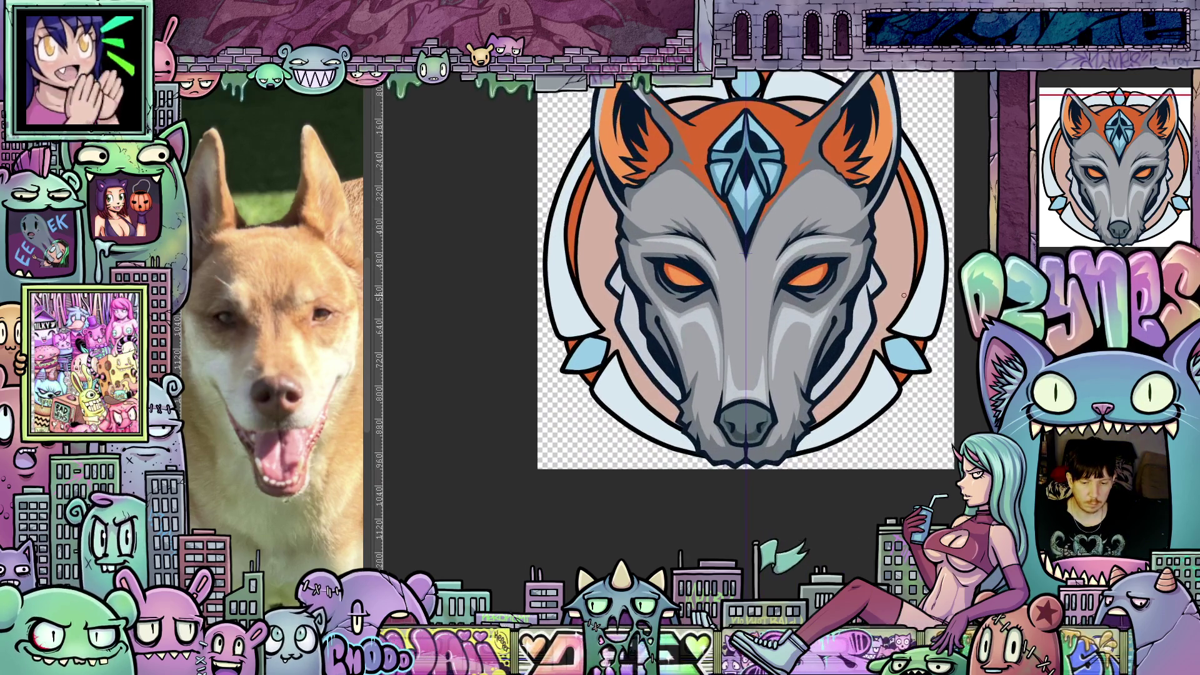
pyautogui.moveTo(902, 294)
pyautogui.mouseDown()
pyautogui.moveTo(900, 337)
pyautogui.moveTo(888, 343)
pyautogui.mouseUp()
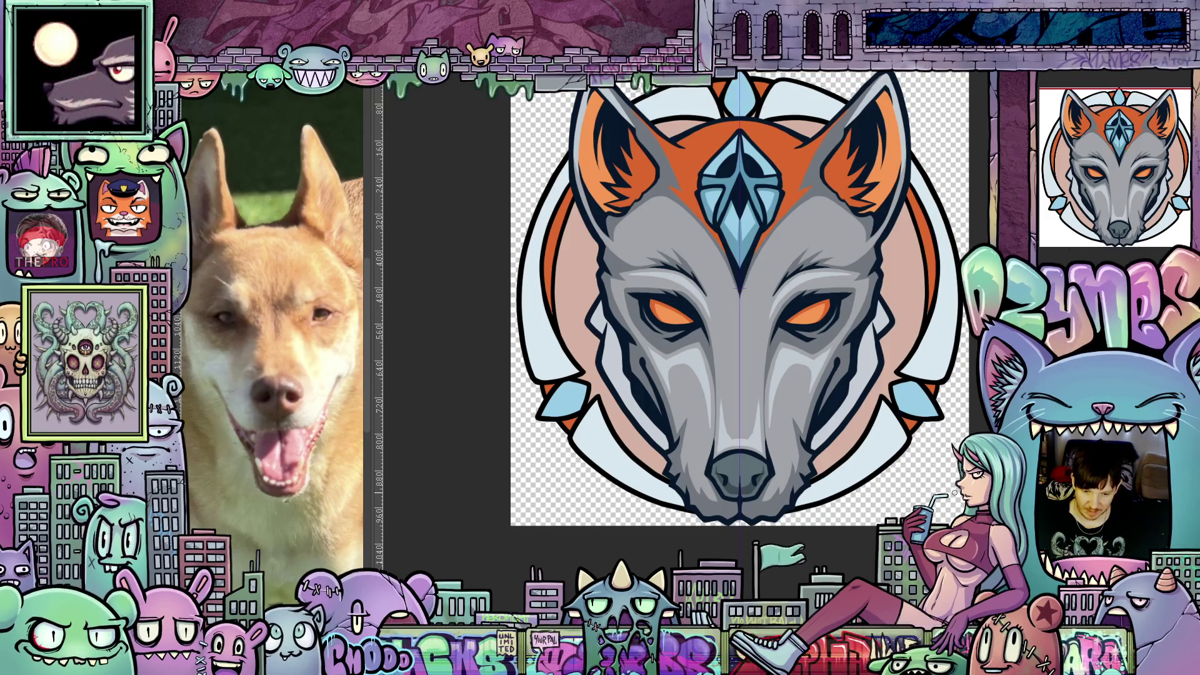
pyautogui.scroll(5, 749, 396)
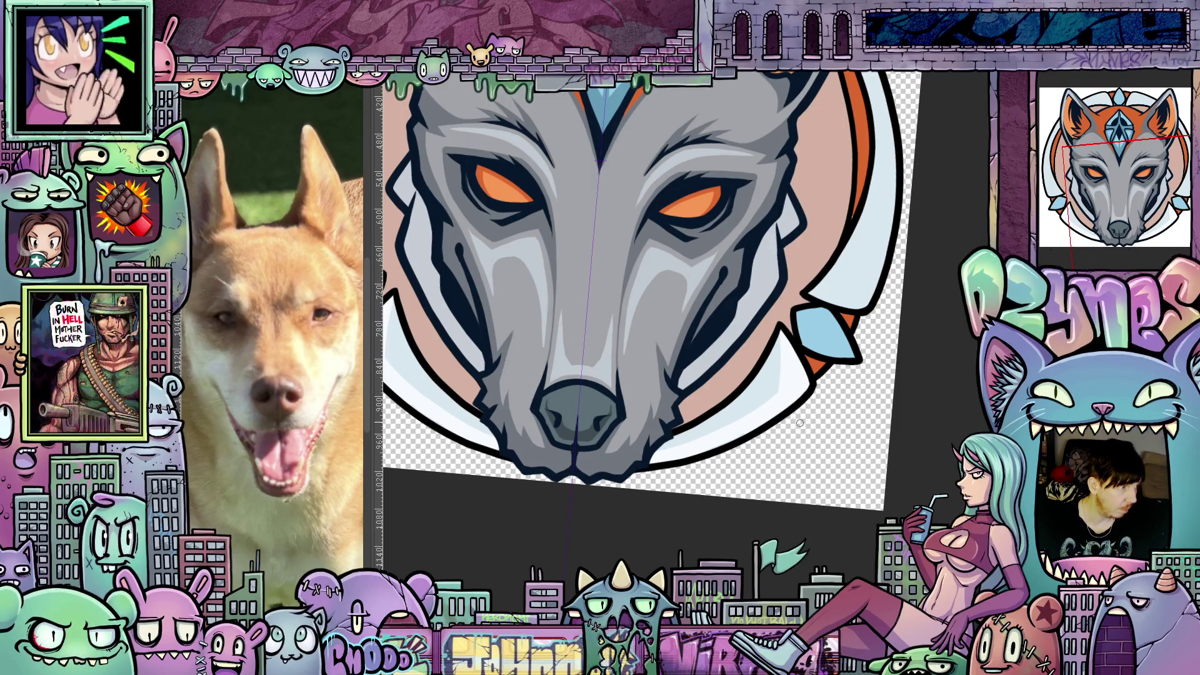
pyautogui.moveTo(810, 429)
pyautogui.mouseDown()
pyautogui.moveTo(831, 500)
pyautogui.moveTo(781, 528)
pyautogui.moveTo(772, 567)
pyautogui.mouseUp()
pyautogui.moveTo(831, 500)
pyautogui.mouseDown()
pyautogui.moveTo(795, 527)
pyautogui.moveTo(694, 550)
pyautogui.moveTo(637, 442)
pyautogui.mouseUp()
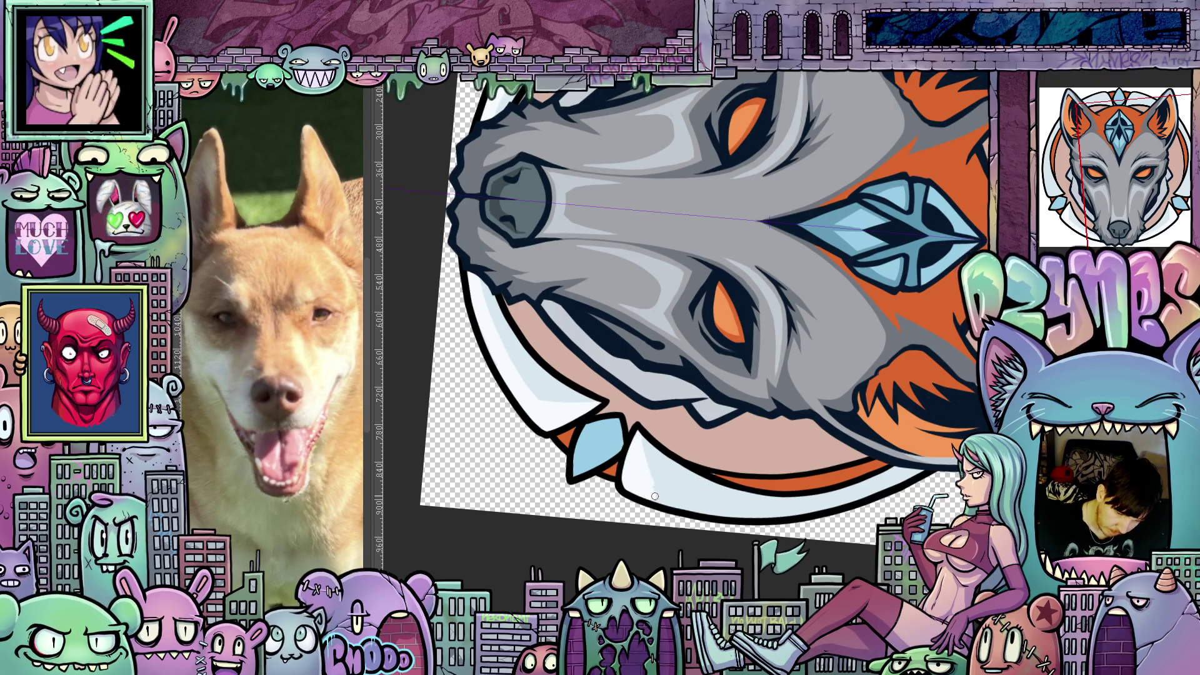
pyautogui.moveTo(653, 493)
pyautogui.mouseDown()
pyautogui.moveTo(873, 493)
pyautogui.moveTo(550, 488)
pyautogui.moveTo(592, 333)
pyautogui.mouseUp()
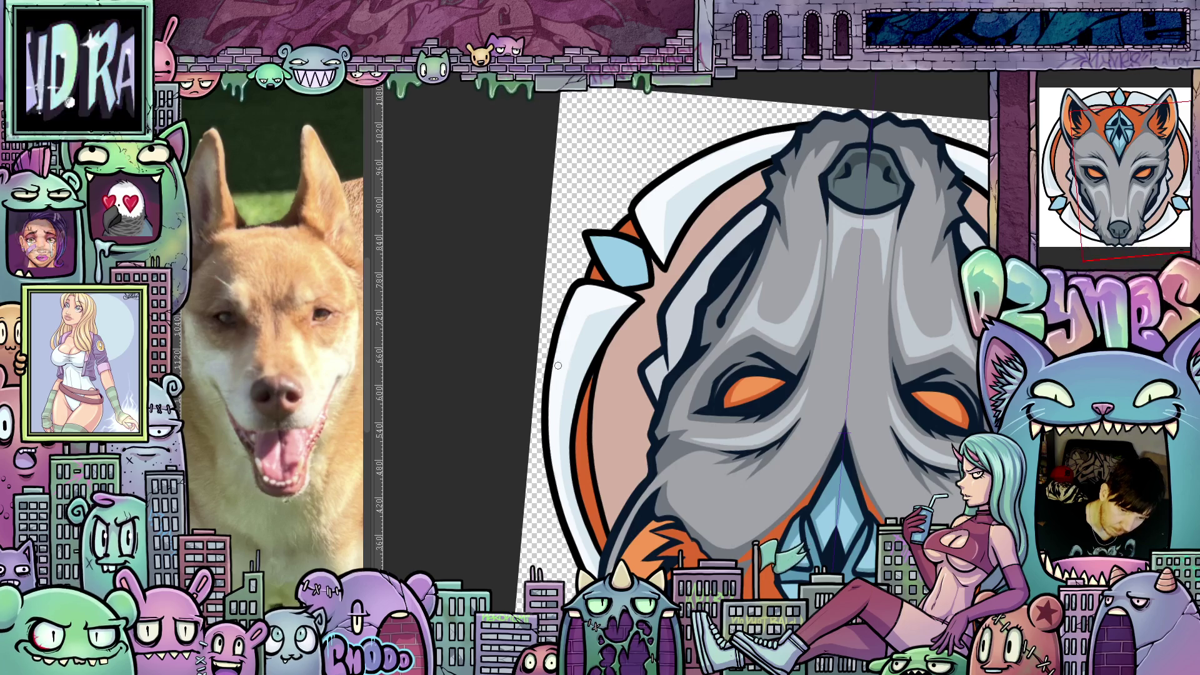
pyautogui.moveTo(558, 365)
pyautogui.mouseDown()
pyautogui.moveTo(718, 369)
pyautogui.moveTo(898, 351)
pyautogui.moveTo(906, 398)
pyautogui.mouseUp()
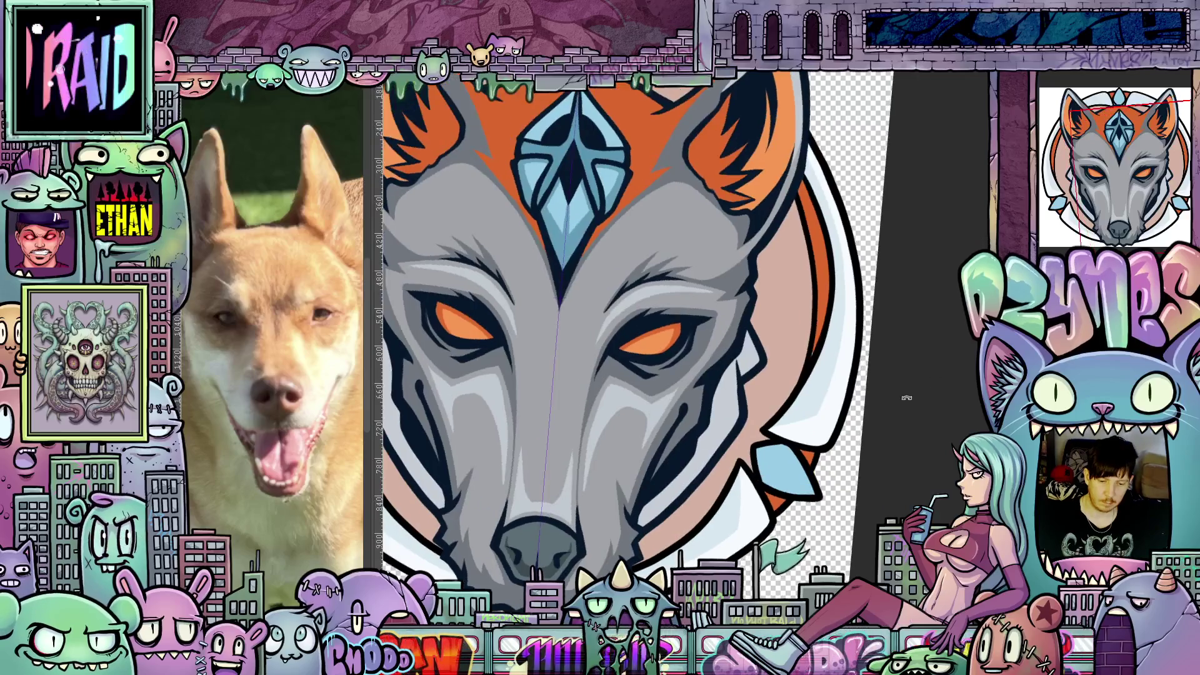
pyautogui.moveTo(786, 506); pyautogui.dragTo(811, 555)
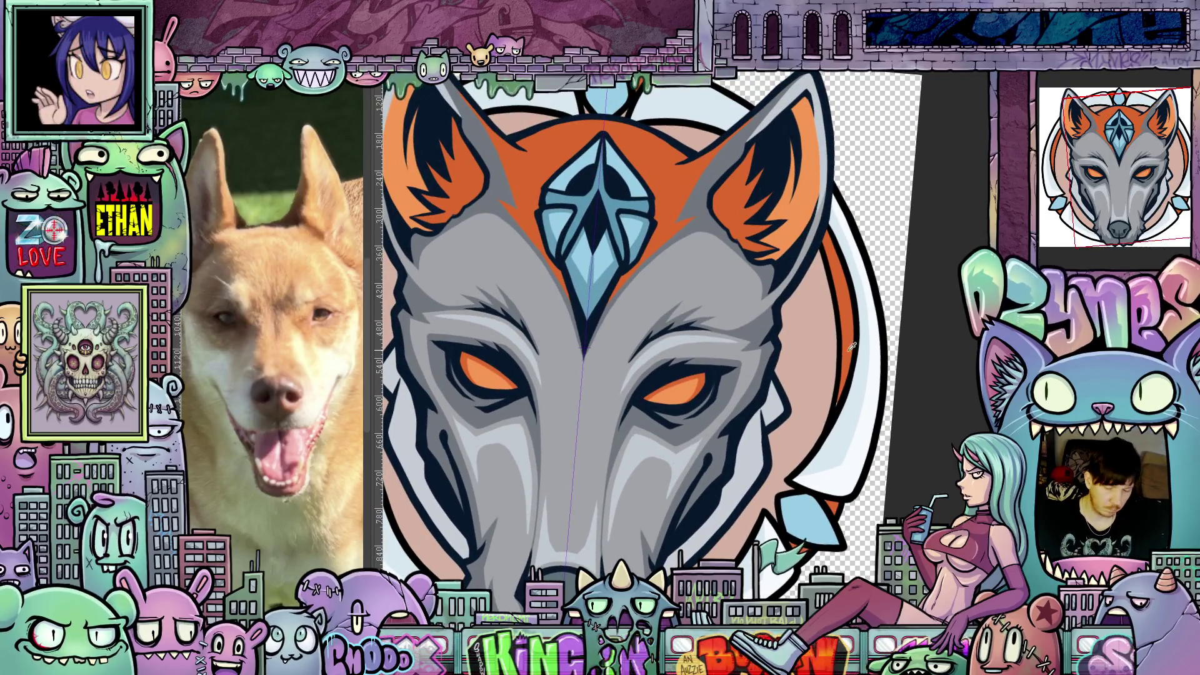
pyautogui.keyDown('ctrl'); pyautogui.click(849, 370); pyautogui.keyUp('ctrl')
pyautogui.moveTo(625, 526); pyautogui.dragTo(831, 464)
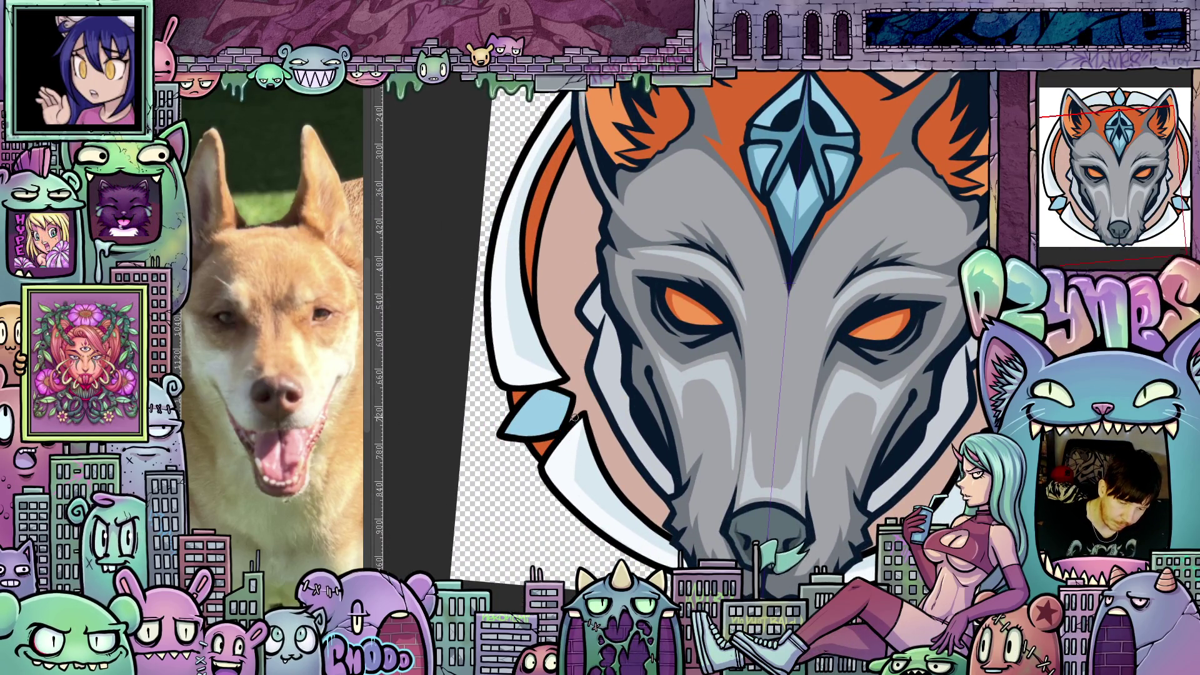
pyautogui.moveTo(825, 263)
pyautogui.mouseDown()
pyautogui.moveTo(740, 421)
pyautogui.moveTo(747, 291)
pyautogui.mouseUp()
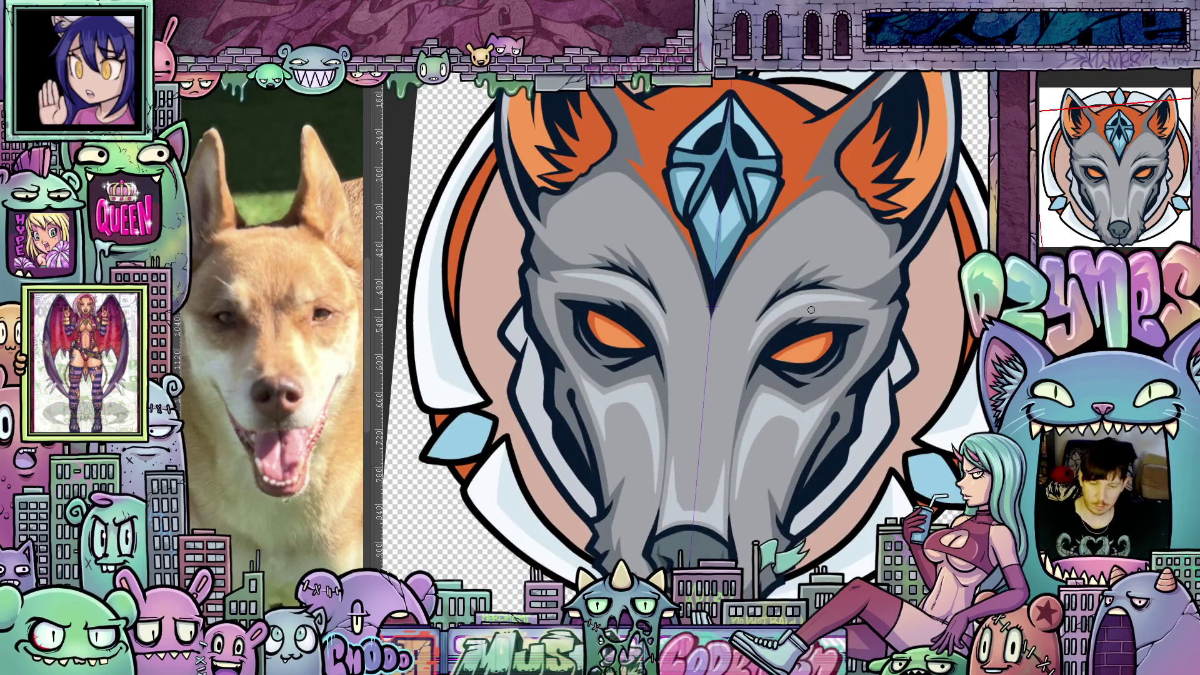
pyautogui.hotkey('ctrl', '0')
pyautogui.press('Escape')
pyautogui.hotkey('ctrl', '1')
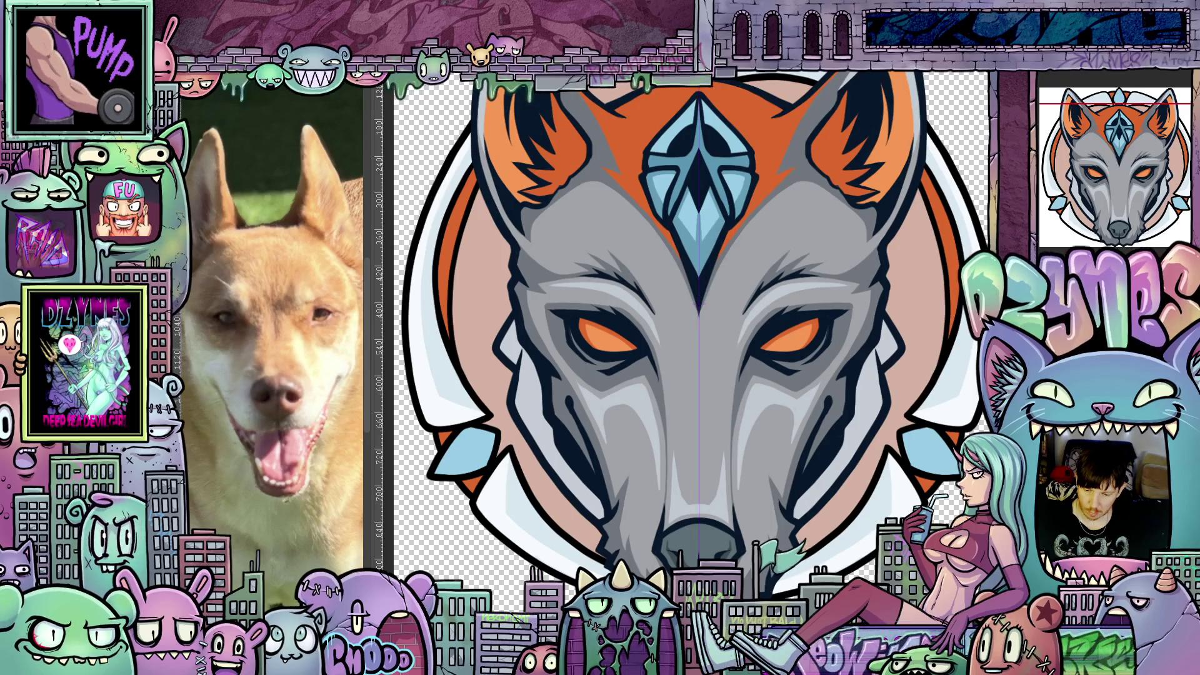
pyautogui.press('+')
pyautogui.press('+')
pyautogui.press('+')
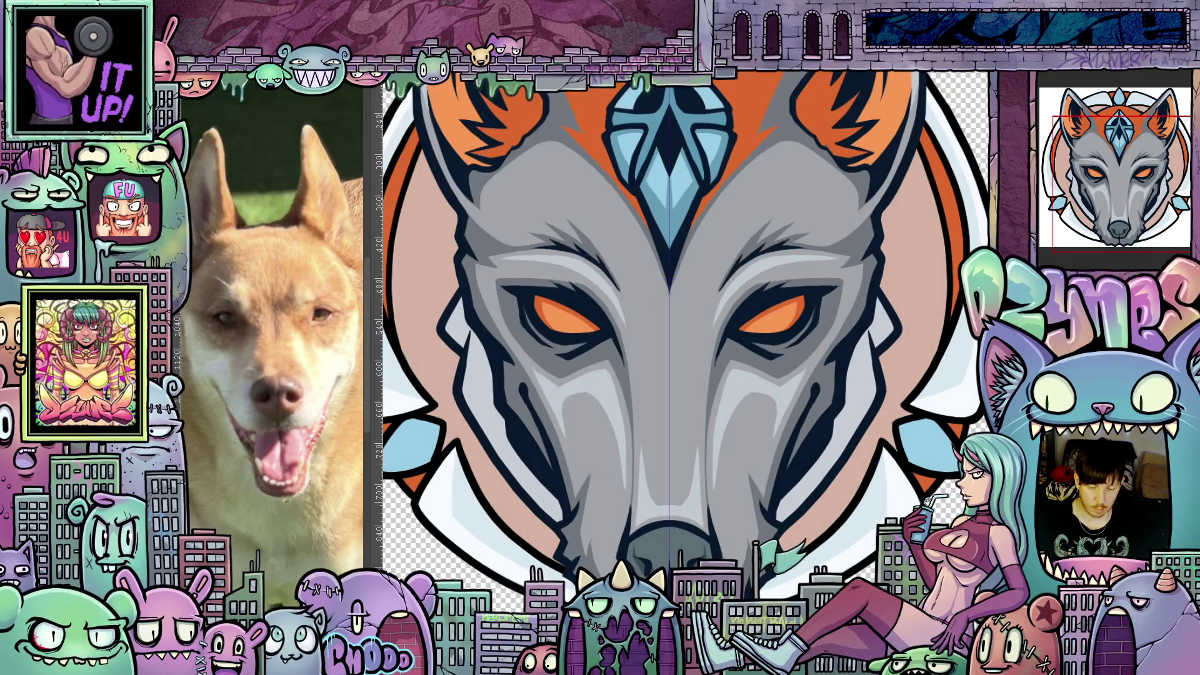
pyautogui.press('6')
pyautogui.press('6')
pyautogui.press('6')
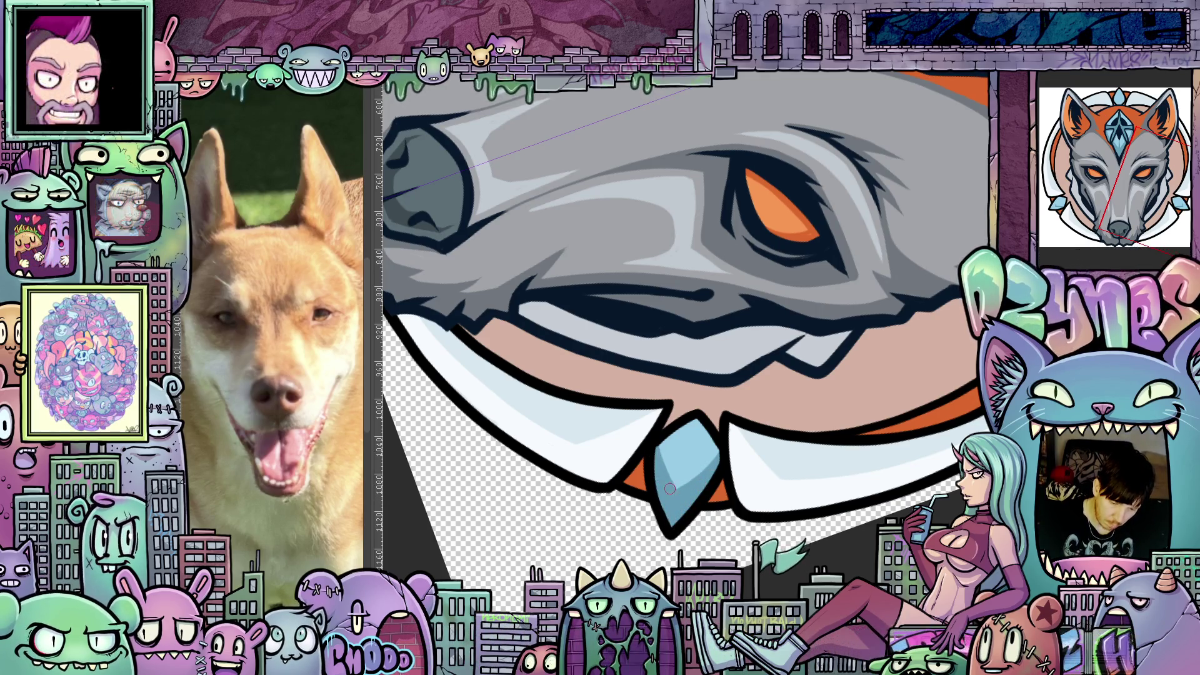
pyautogui.moveTo(826, 554)
pyautogui.mouseDown()
pyautogui.moveTo(842, 392)
pyautogui.moveTo(875, 455)
pyautogui.moveTo(866, 466)
pyautogui.mouseUp()
pyautogui.scroll(-3, 841, 392)
pyautogui.scroll(1, 815, 446)
pyautogui.scroll(4, 815, 446)
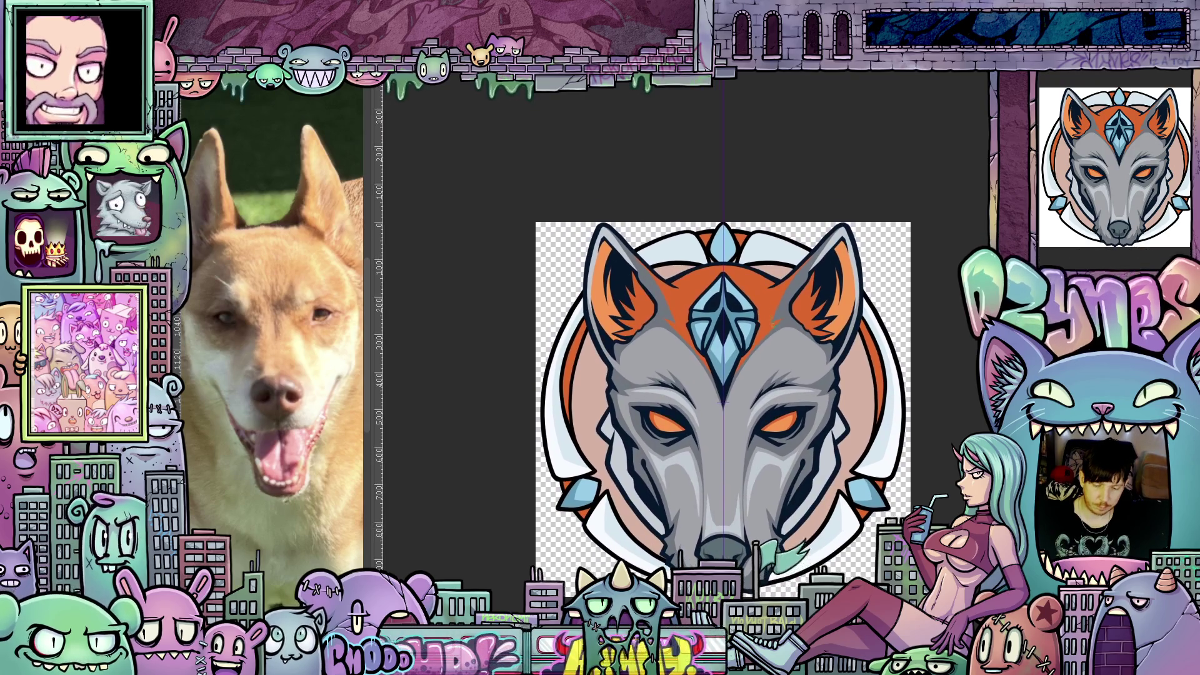
# Frame the crest and ears and paint a light highlight stroke on the upper artwork
pyautogui.moveTo(764, 306); pyautogui.dragTo(817, 446)
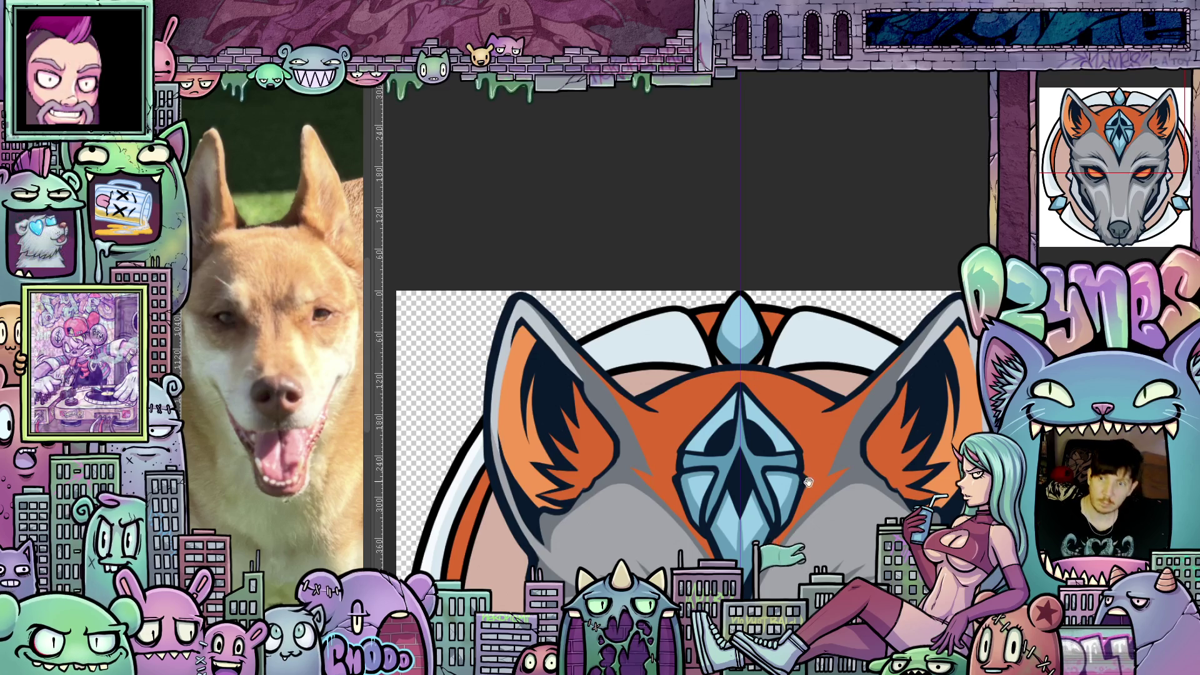
pyautogui.moveTo(812, 487); pyautogui.dragTo(802, 441)
pyautogui.scroll(-1, 812, 470)
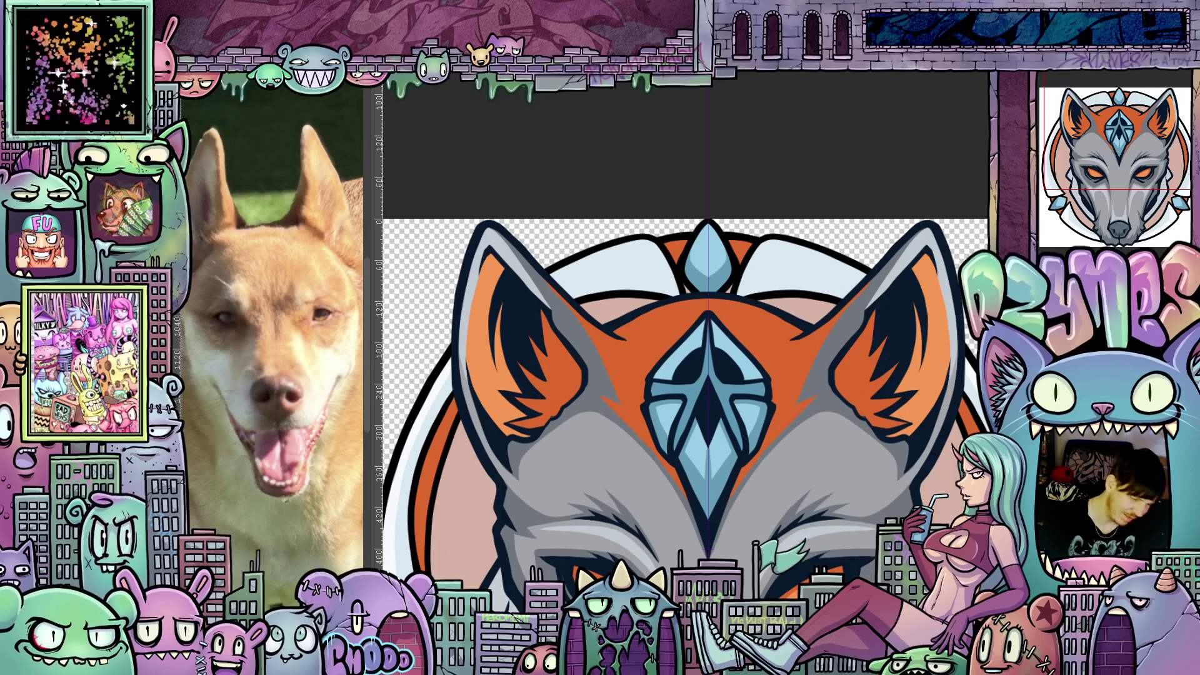
pyautogui.moveTo(688, 437); pyautogui.dragTo(725, 470)
pyautogui.scroll(3, 725, 470)
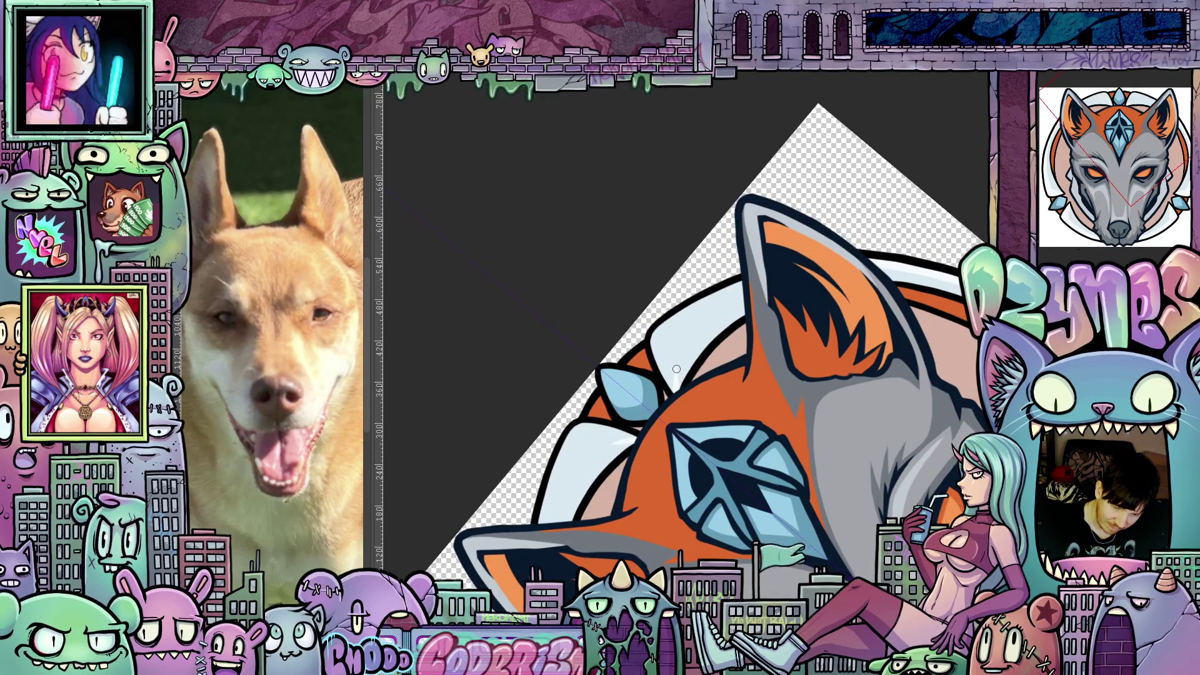
pyautogui.moveTo(677, 369)
pyautogui.mouseDown()
pyautogui.moveTo(679, 343)
pyautogui.moveTo(675, 359)
pyautogui.moveTo(667, 339)
pyautogui.mouseUp()
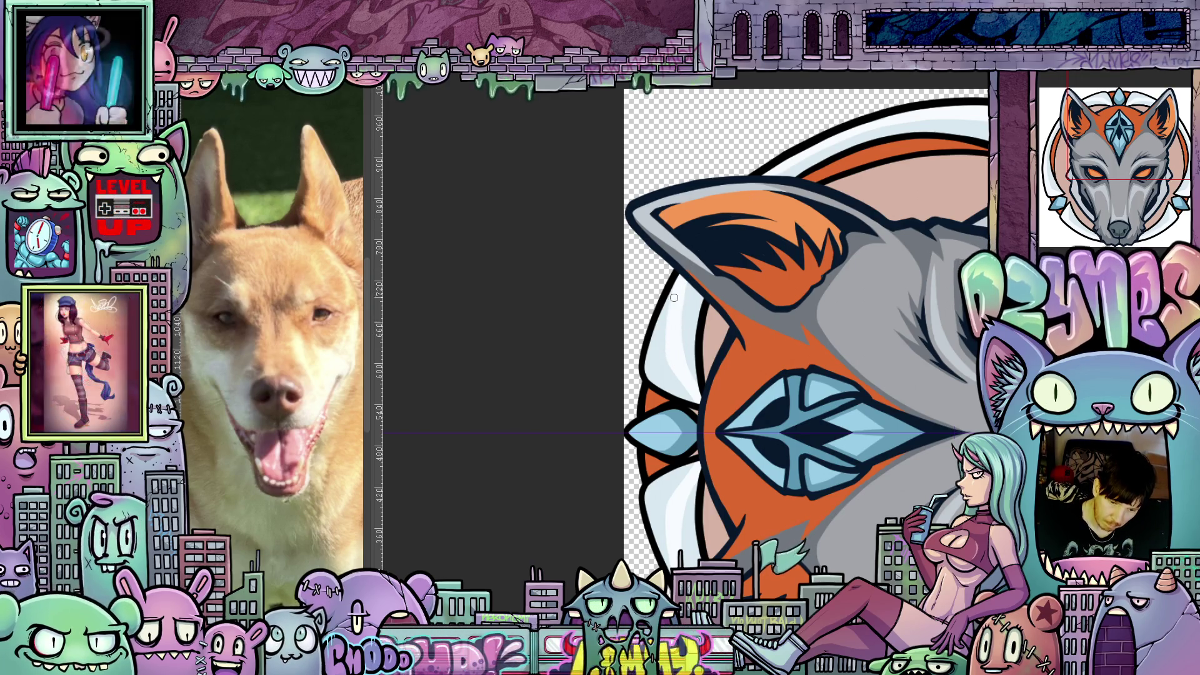
# Rotate, level and zoom the view back out to see the whole wolf image
pyautogui.press('r')
pyautogui.moveTo(719, 350); pyautogui.dragTo(790, 485)
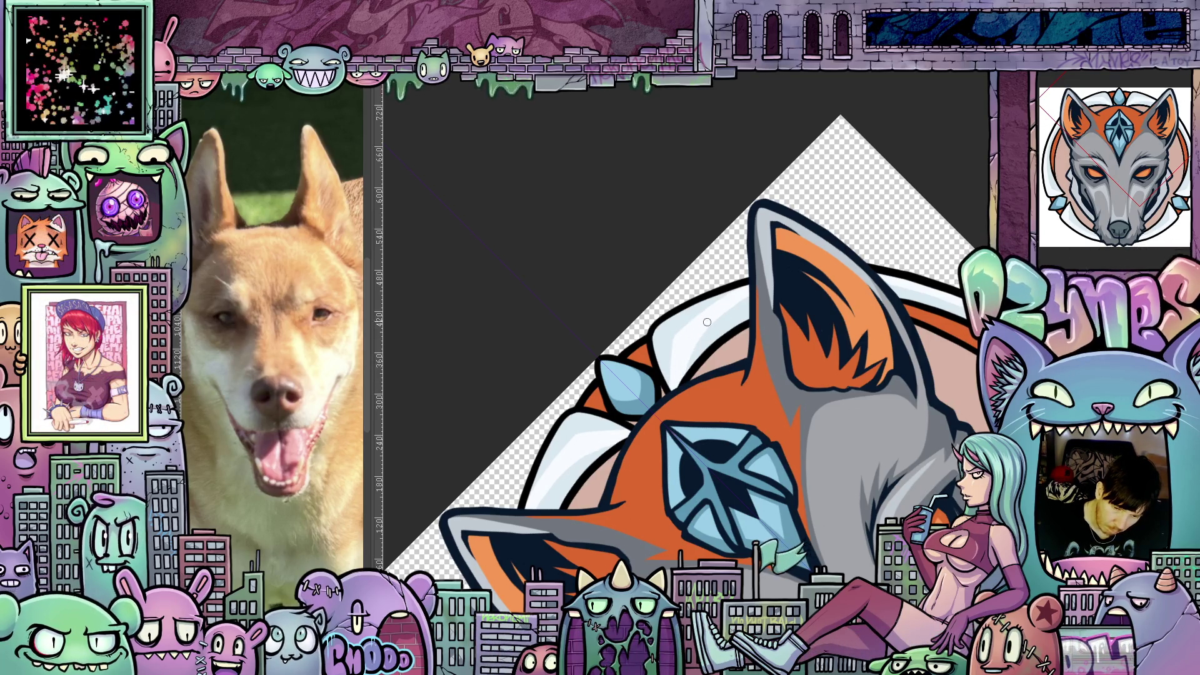
pyautogui.moveTo(707, 322); pyautogui.dragTo(894, 287)
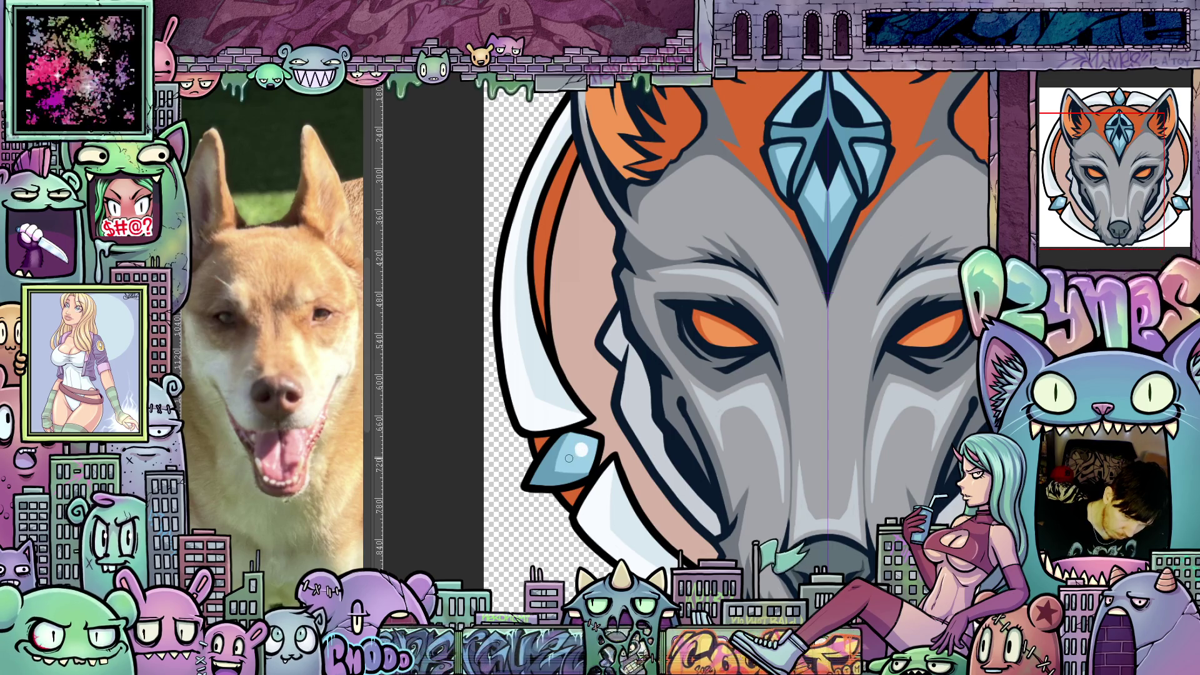
pyautogui.moveTo(911, 236)
pyautogui.mouseDown()
pyautogui.moveTo(786, 411)
pyautogui.moveTo(857, 361)
pyautogui.mouseUp()
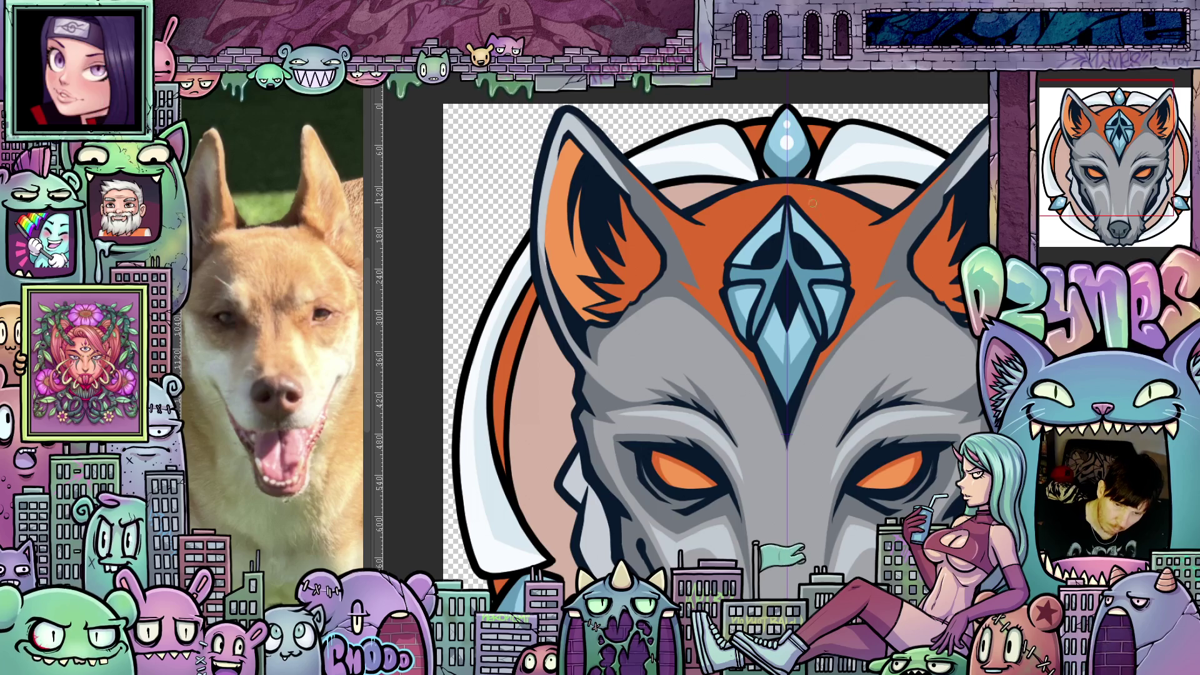
pyautogui.scroll(-5, 821, 237)
pyautogui.moveTo(851, 394)
pyautogui.mouseDown()
pyautogui.moveTo(785, 313)
pyautogui.moveTo(796, 340)
pyautogui.mouseUp()
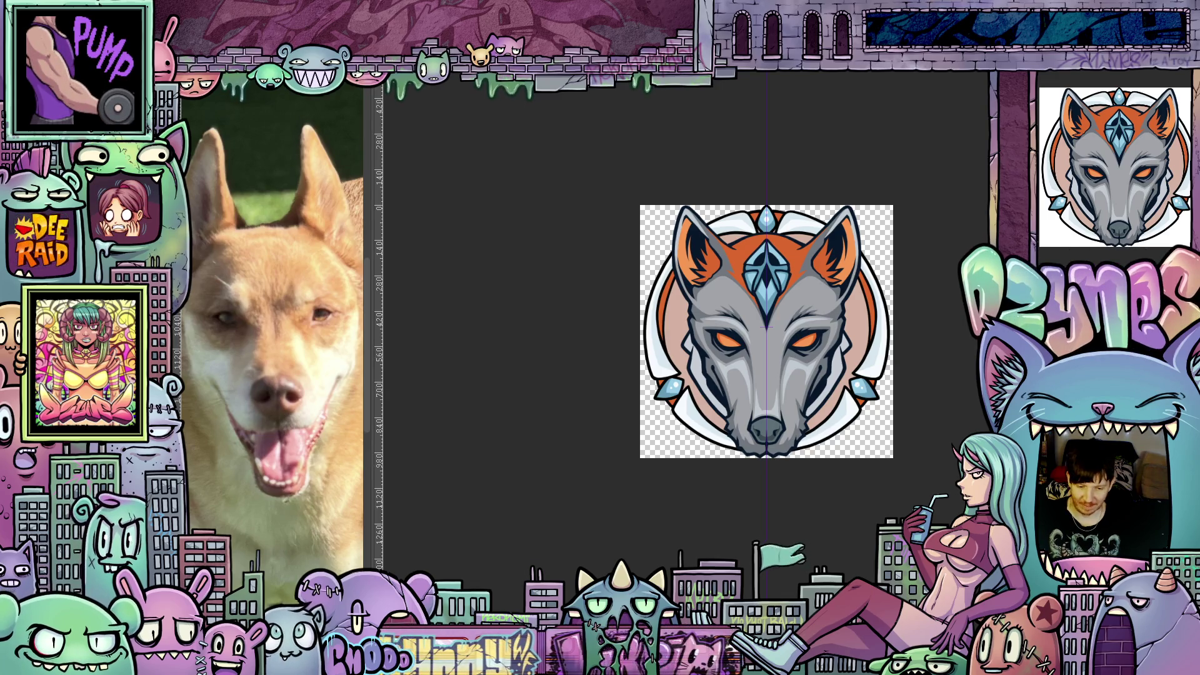
# Brush darker orange shading along the orange circle's left inner rim, from top to lower edge
pyautogui.scroll(2, 905, 342)
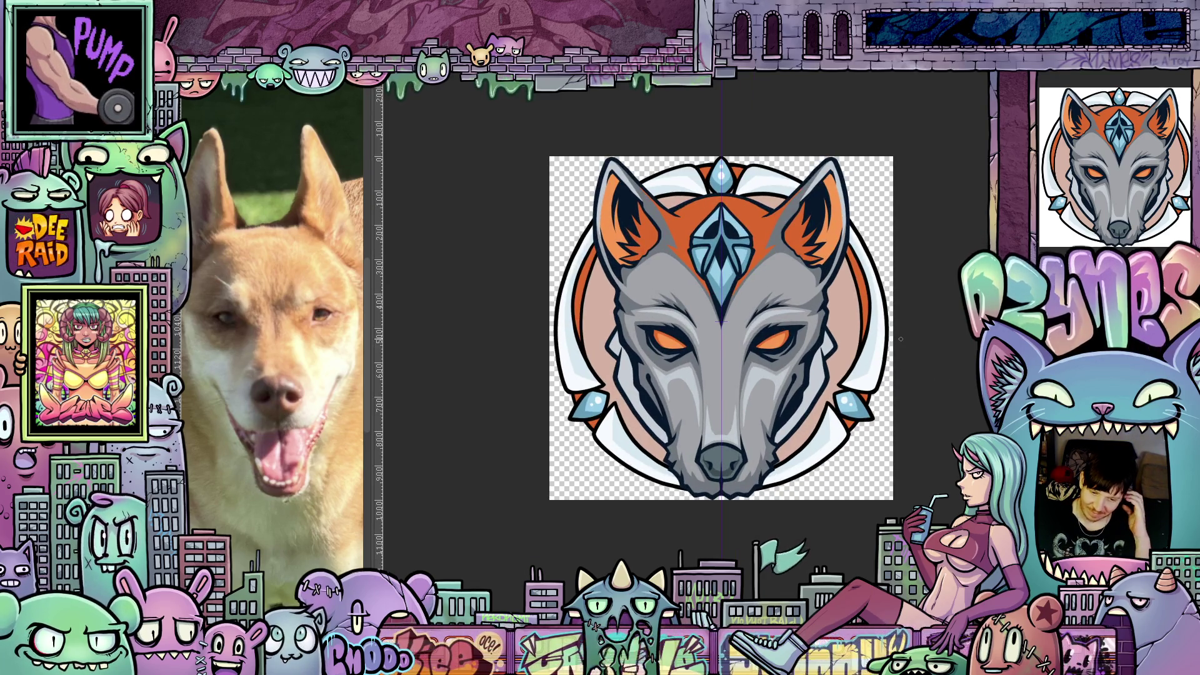
pyautogui.scroll(1, 894, 339)
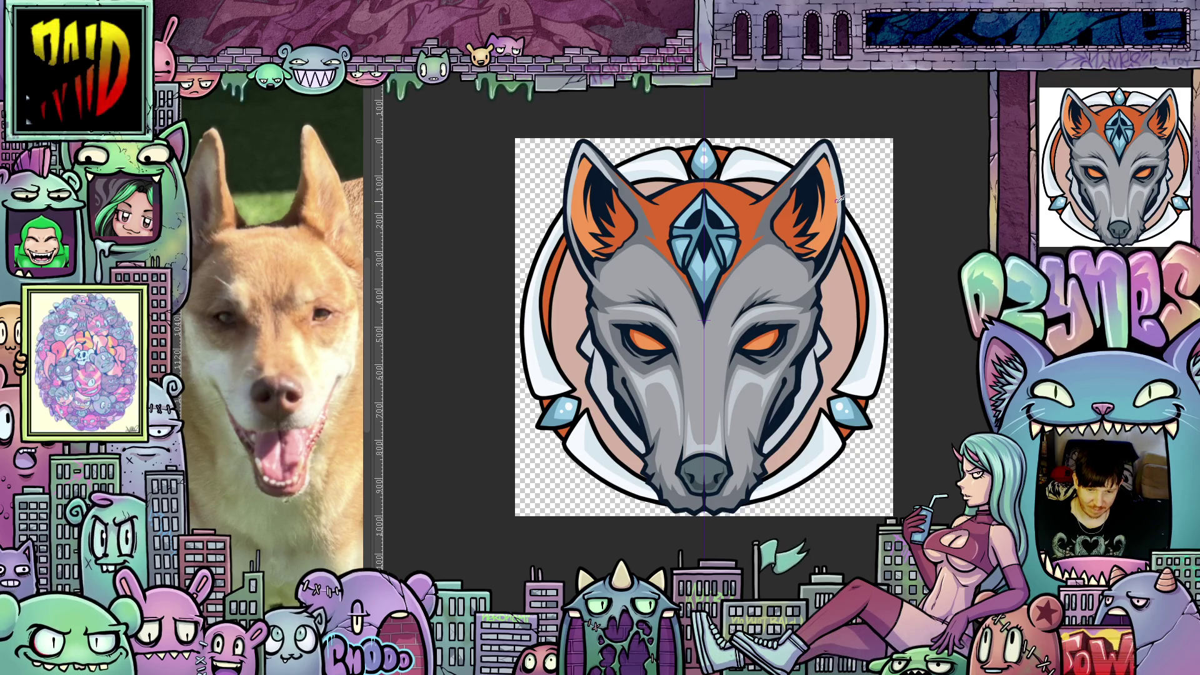
pyautogui.scroll(4, 590, 450)
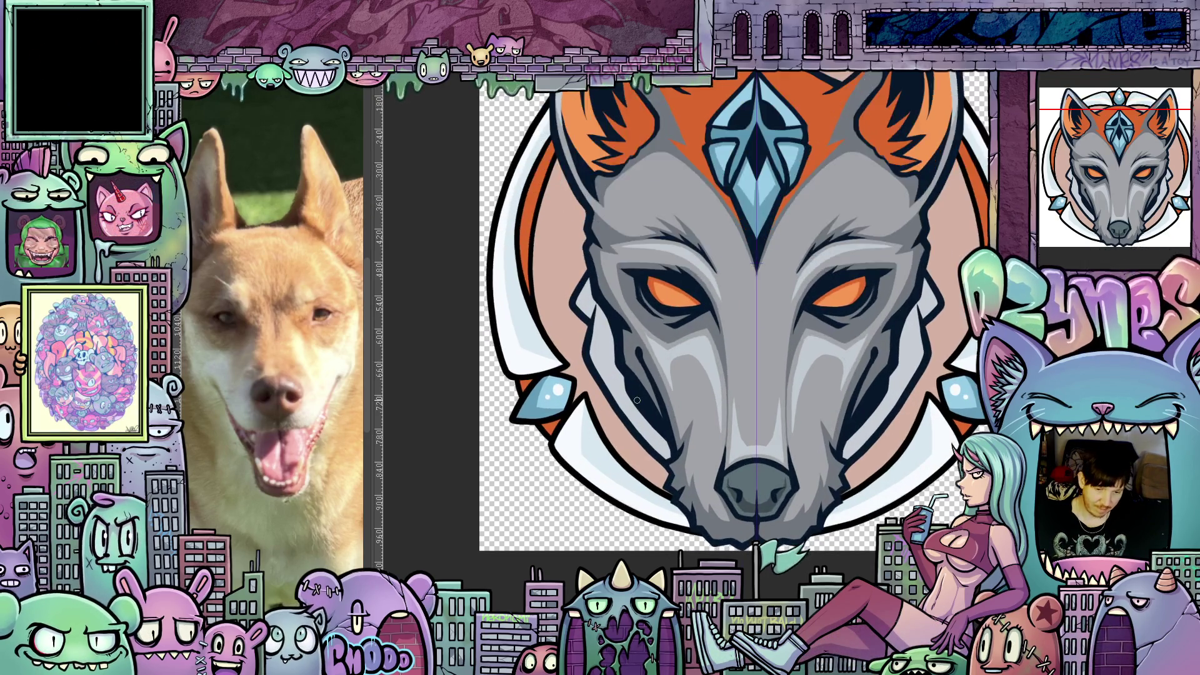
pyautogui.moveTo(858, 528); pyautogui.dragTo(704, 587)
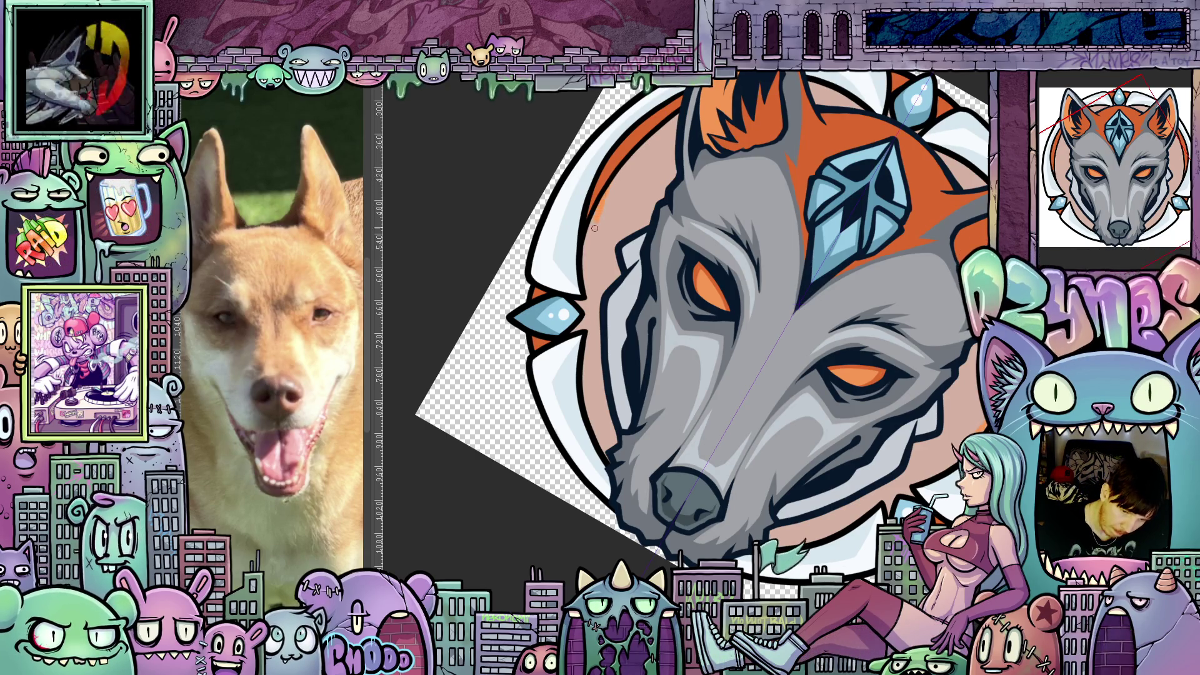
pyautogui.moveTo(594, 228)
pyautogui.mouseDown()
pyautogui.moveTo(607, 409)
pyautogui.moveTo(590, 337)
pyautogui.mouseUp()
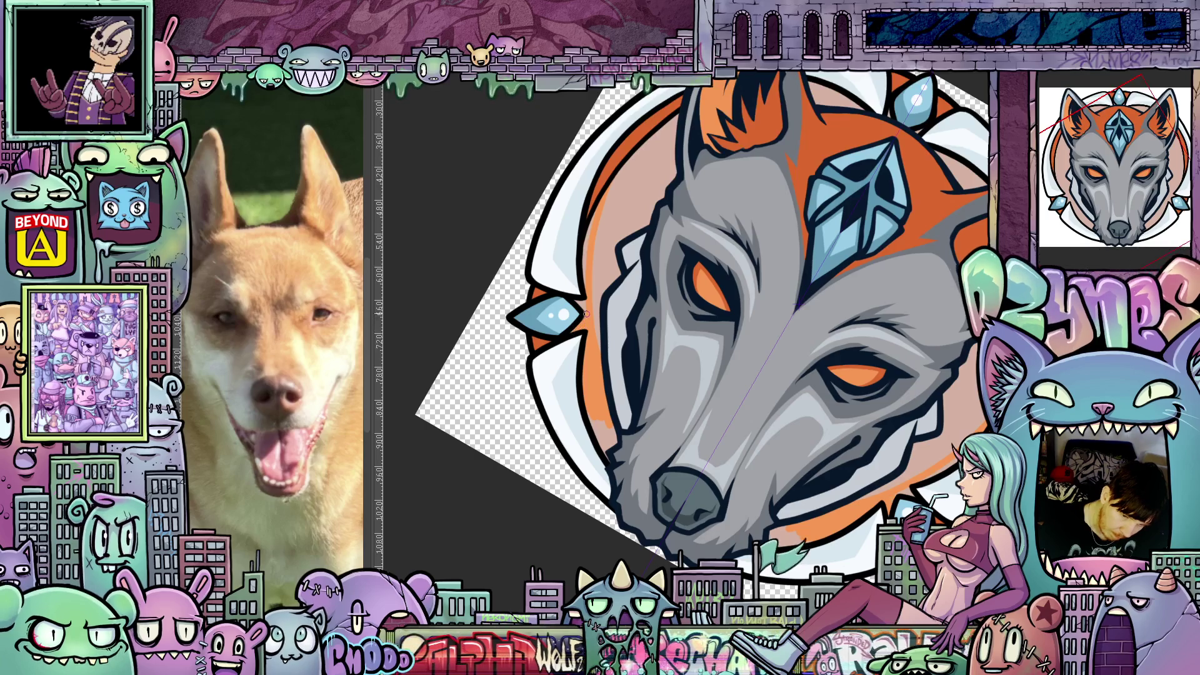
pyautogui.moveTo(585, 286); pyautogui.dragTo(587, 234)
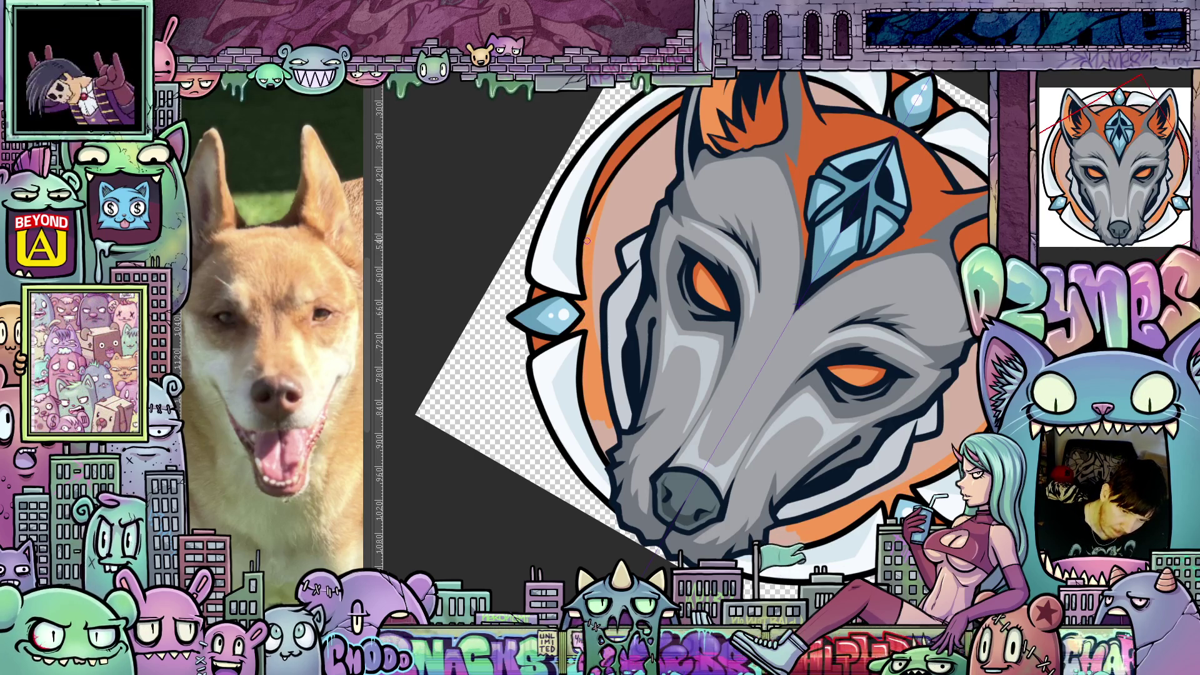
pyautogui.moveTo(605, 413); pyautogui.dragTo(611, 443)
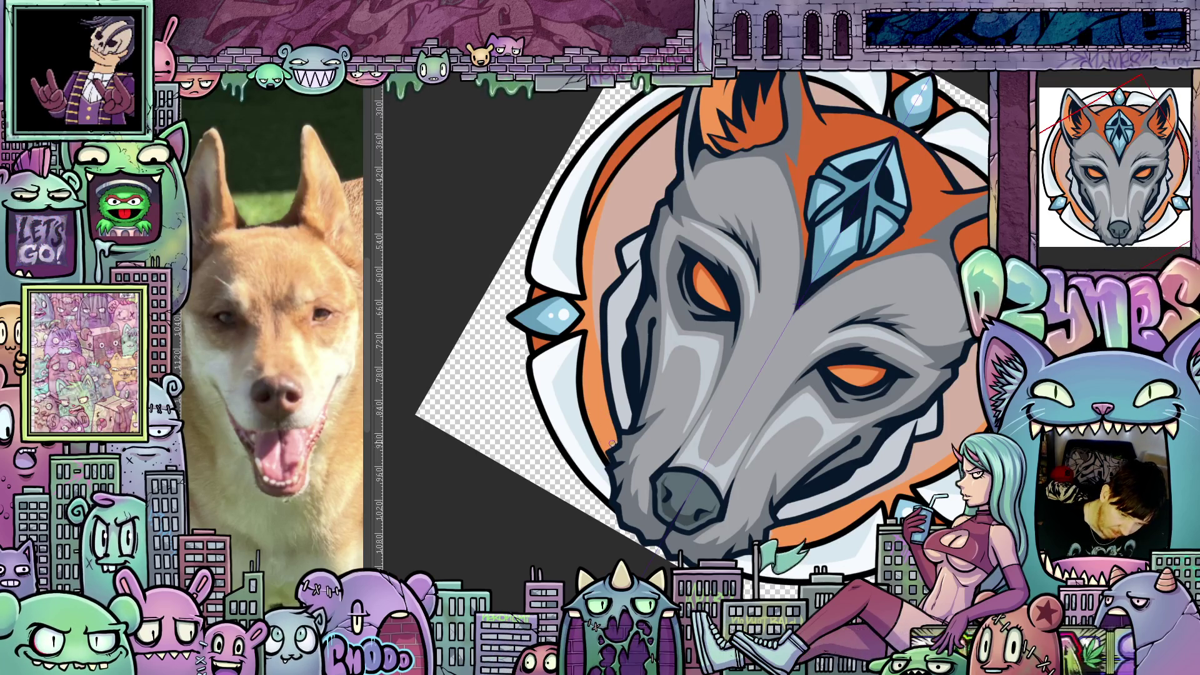
# Reset the view to the full upright artwork, then re-tilt and reposition it
pyautogui.hotkey('ctrl', '0')
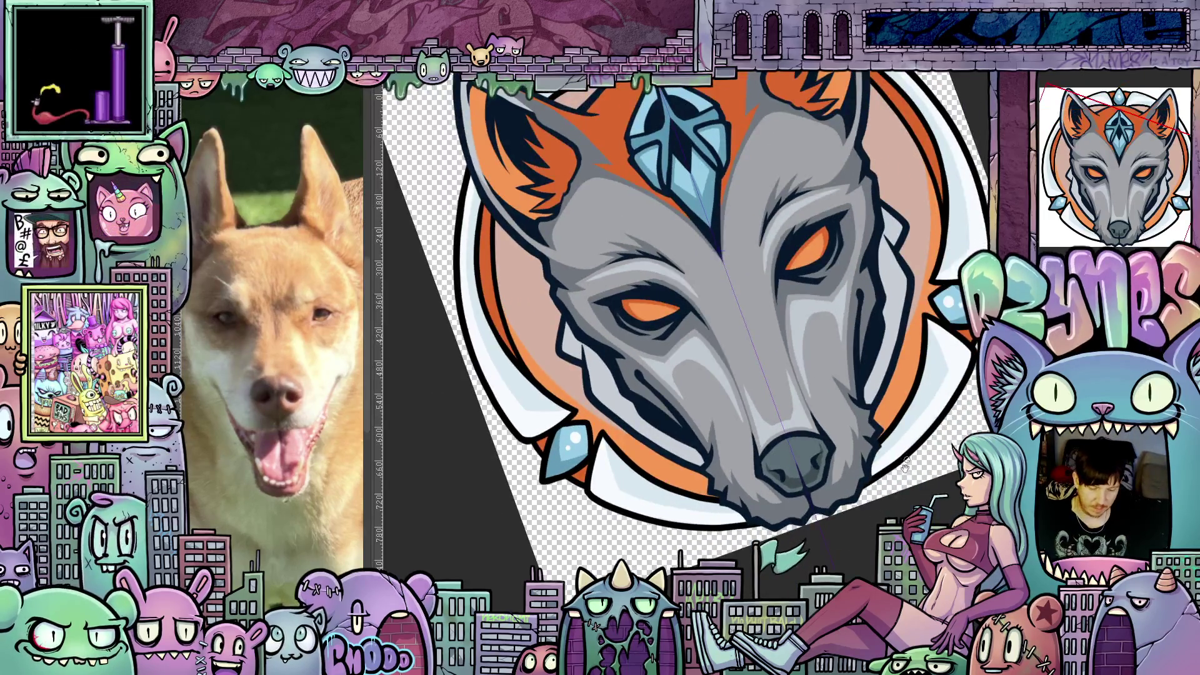
pyautogui.moveTo(970, 410); pyautogui.dragTo(826, 409)
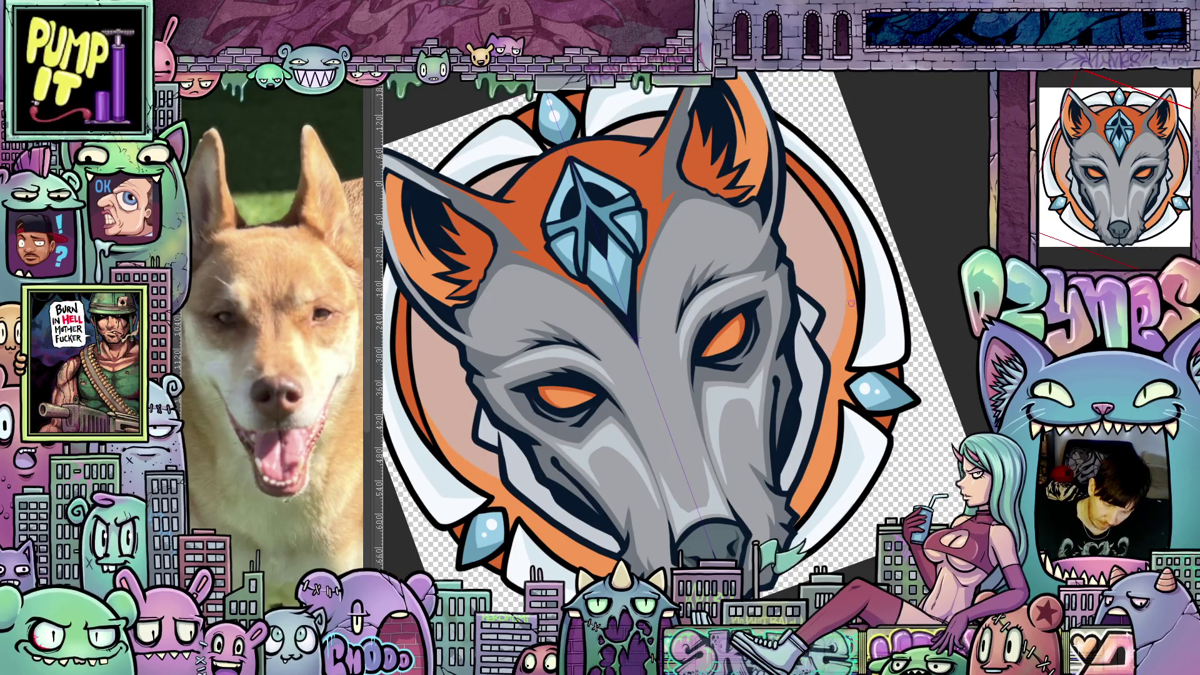
pyautogui.moveTo(851, 303)
pyautogui.mouseDown()
pyautogui.moveTo(870, 539)
pyautogui.moveTo(749, 516)
pyautogui.mouseUp()
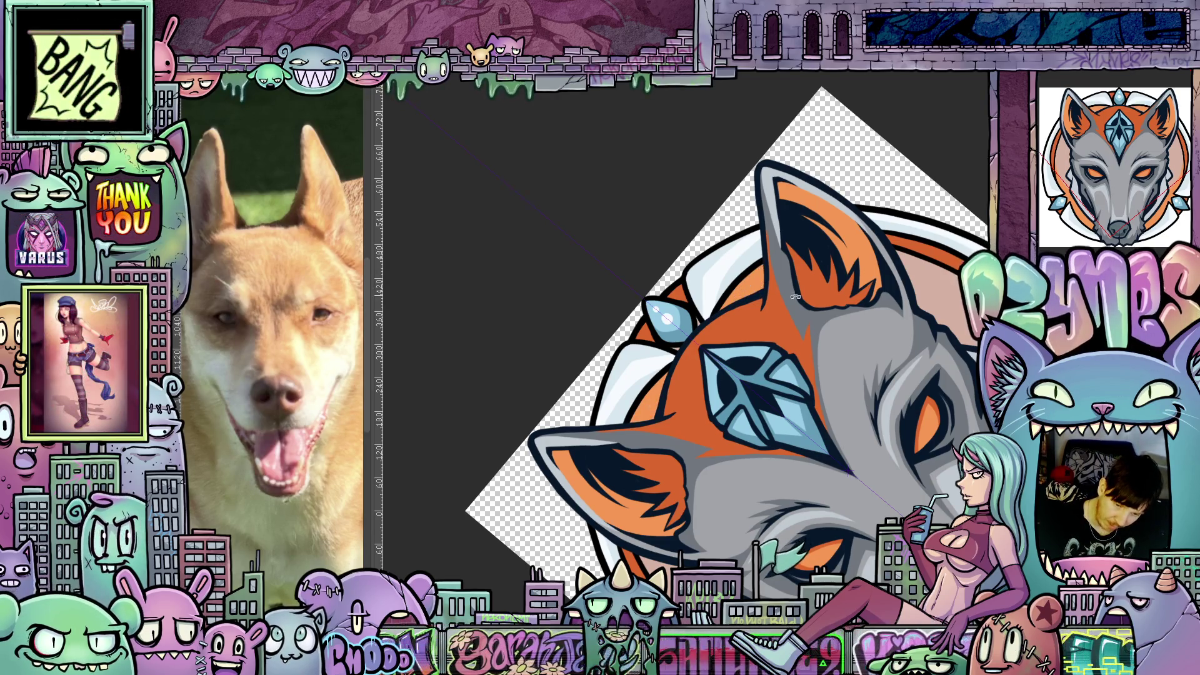
pyautogui.moveTo(795, 297); pyautogui.dragTo(867, 521)
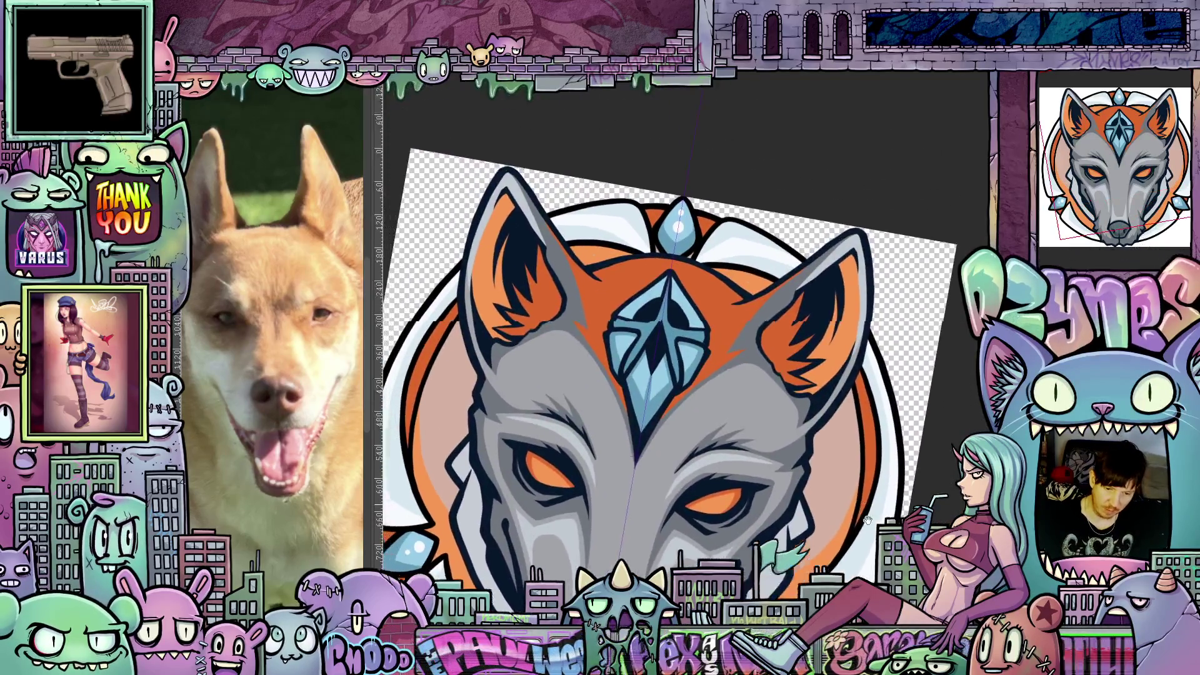
pyautogui.scroll(3, 730, 340)
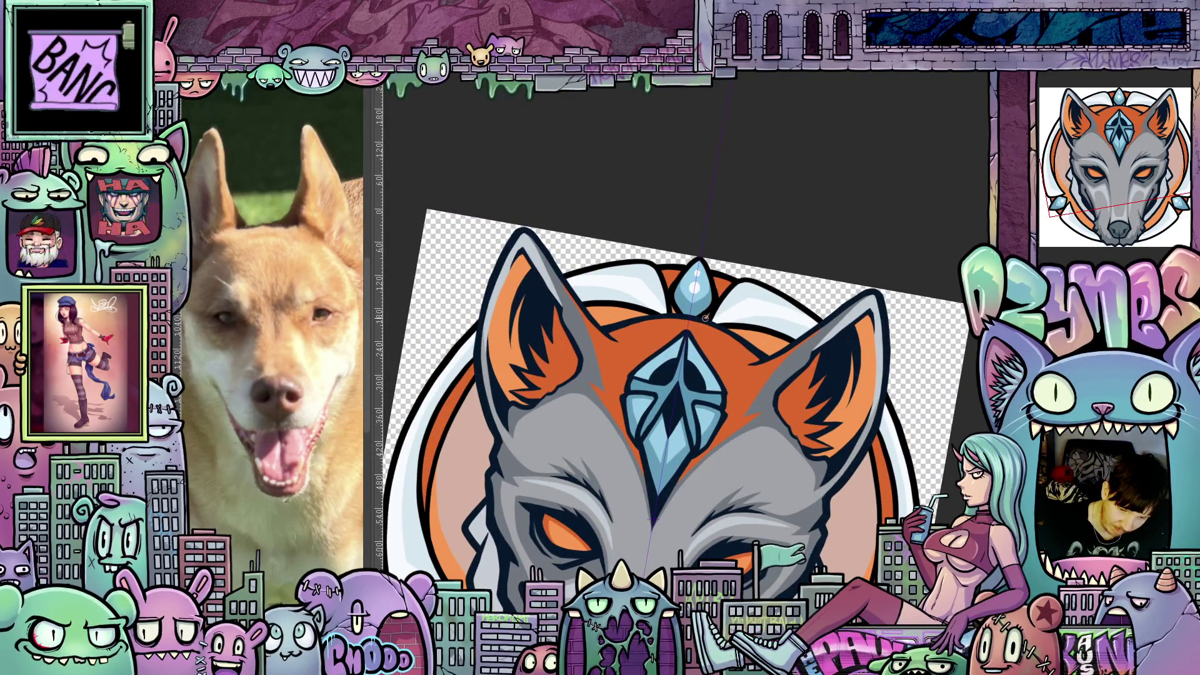
pyautogui.moveTo(891, 490); pyautogui.dragTo(774, 309)
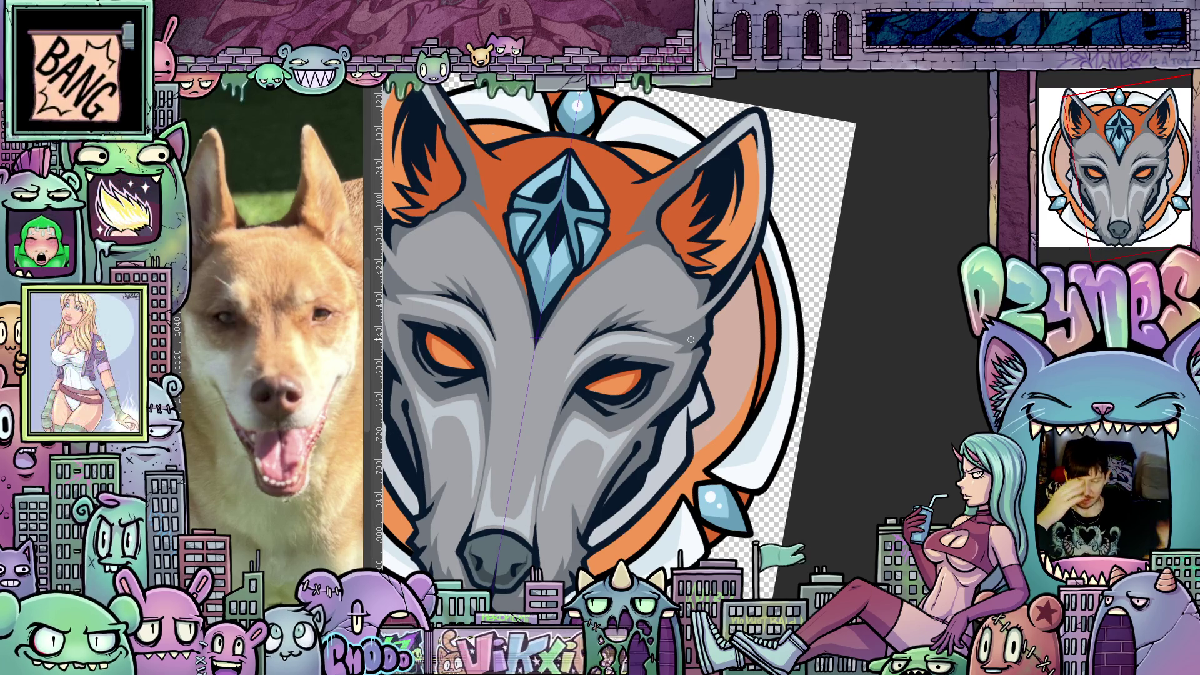
pyautogui.moveTo(691, 339); pyautogui.dragTo(936, 515)
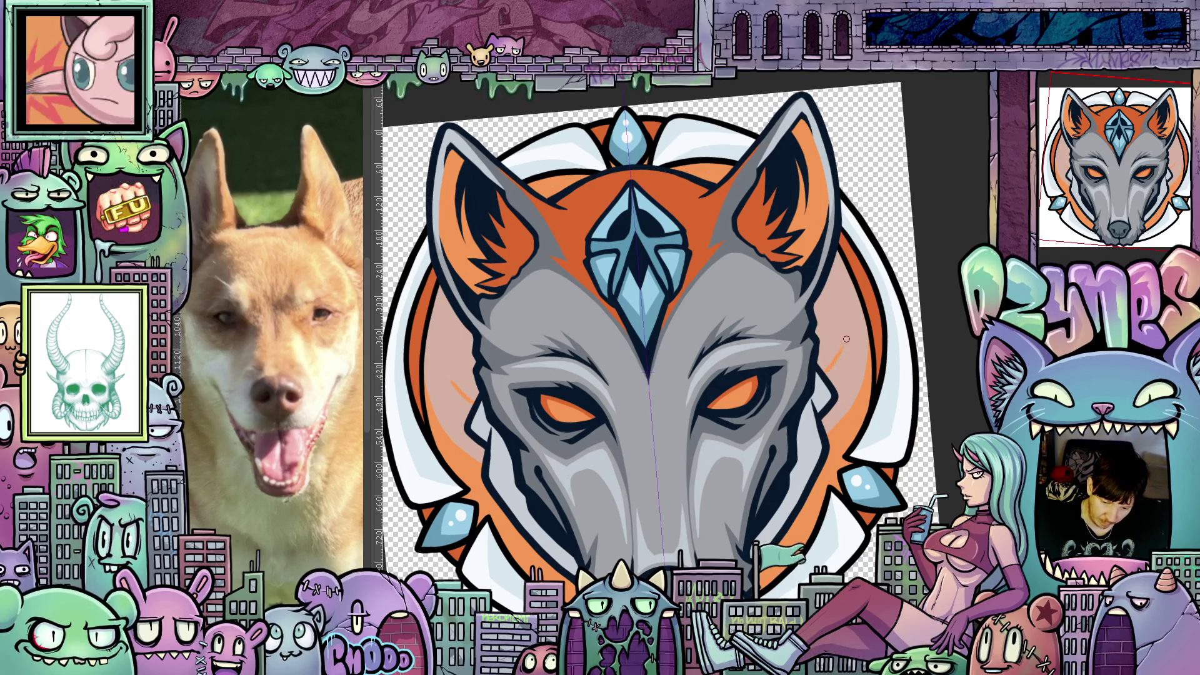
# Brush mirrored orange streaks into the peach circle on both sides, then recentre and zoom in
pyautogui.moveTo(825, 377); pyautogui.dragTo(860, 291)
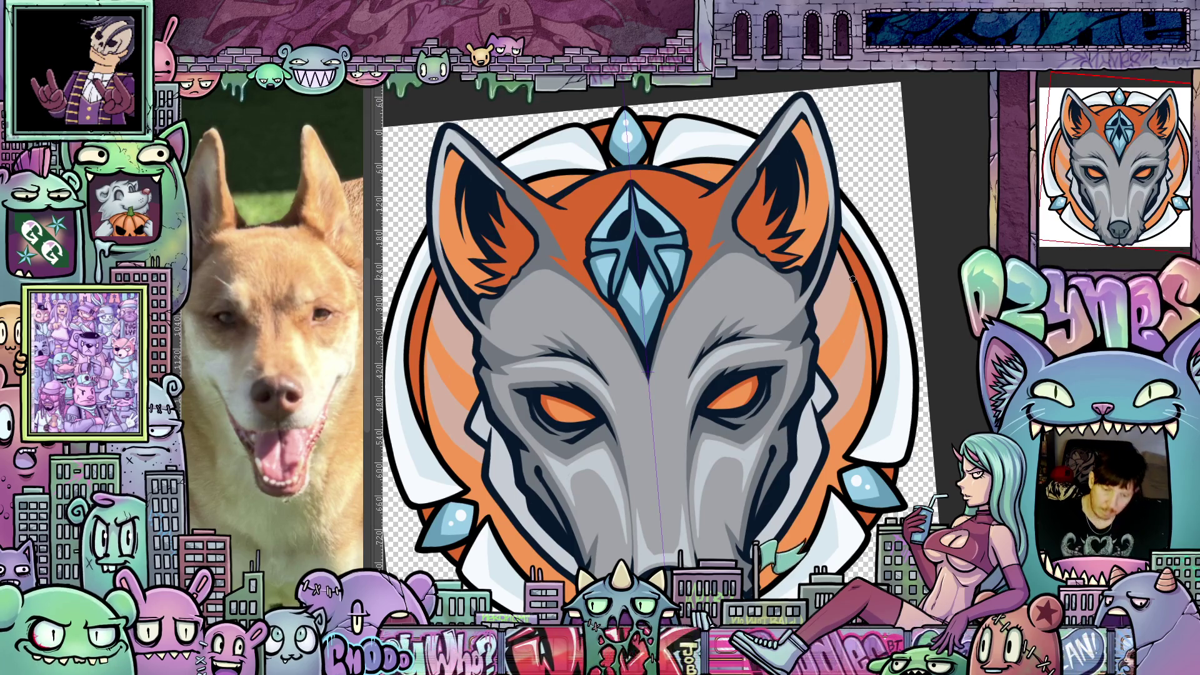
pyautogui.hotkey('ctrl', '0')
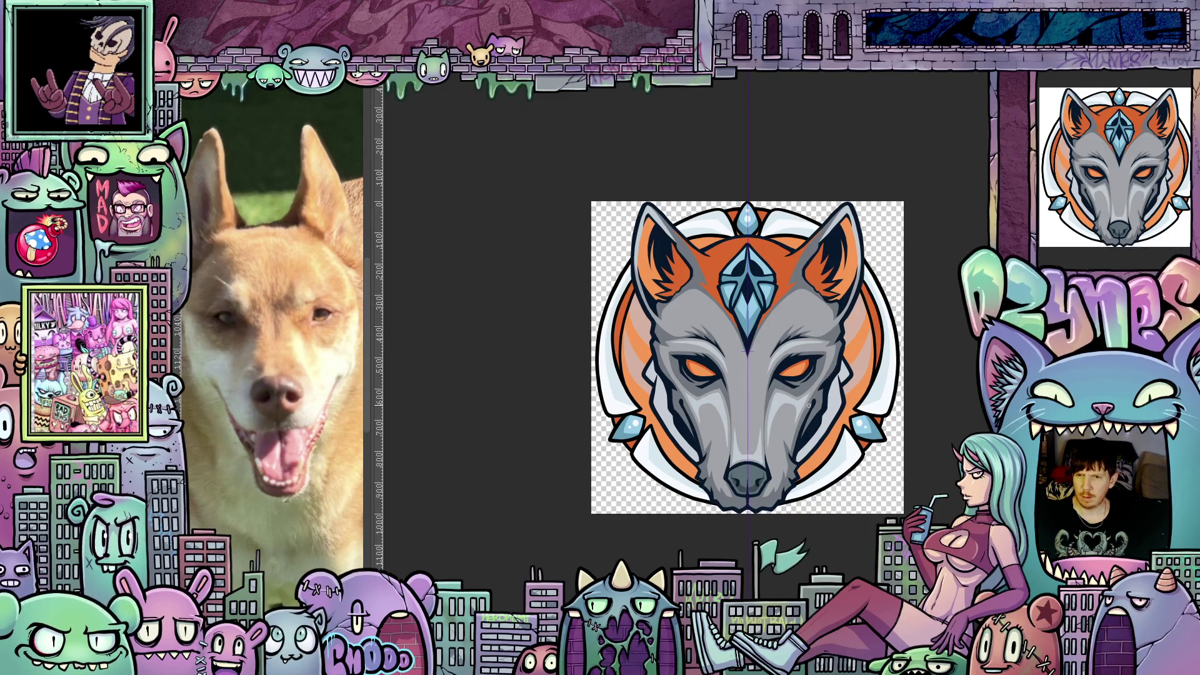
pyautogui.scroll(2, 798, 350)
pyautogui.scroll(1, 799, 351)
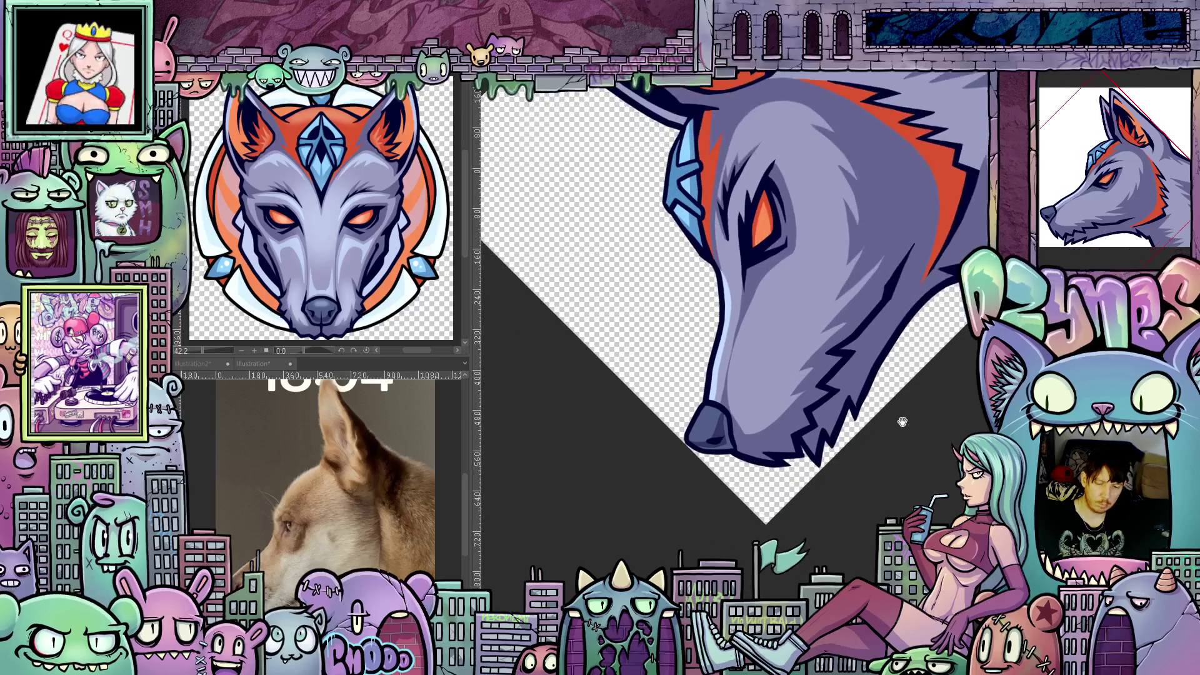
# Paint pale blue highlights down the wolf's muzzle and a short one on the cheek
pyautogui.moveTo(885, 455); pyautogui.dragTo(884, 450)
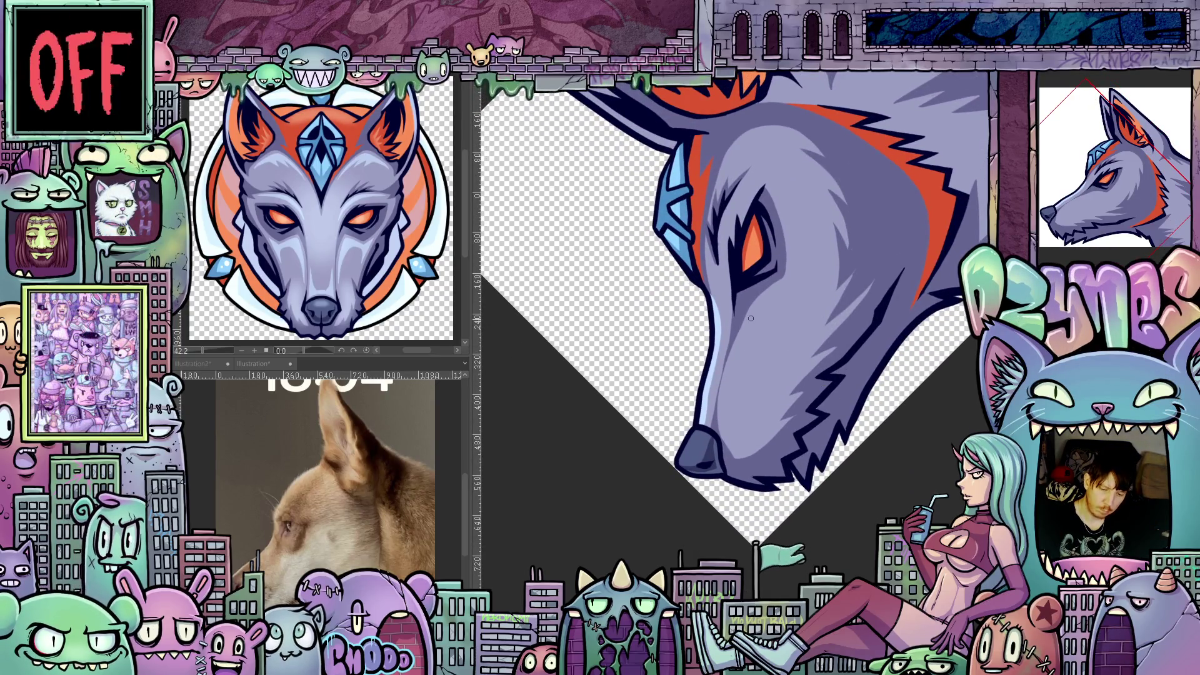
pyautogui.moveTo(757, 303); pyautogui.dragTo(727, 380)
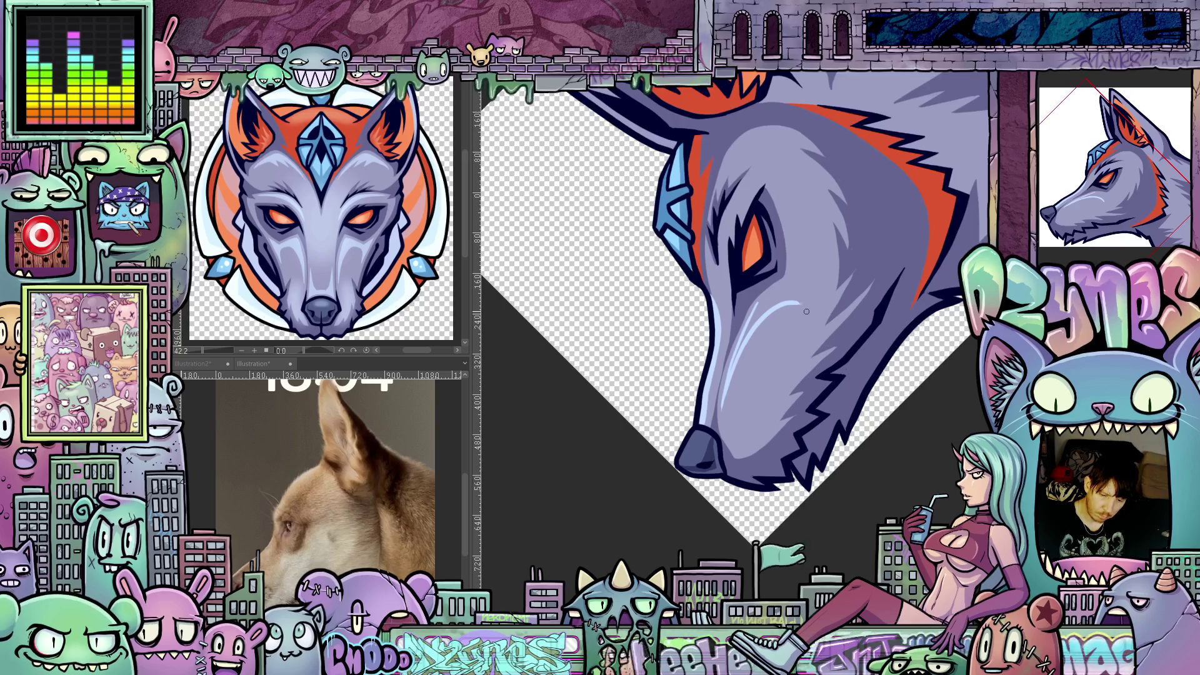
pyautogui.moveTo(806, 311); pyautogui.dragTo(810, 334)
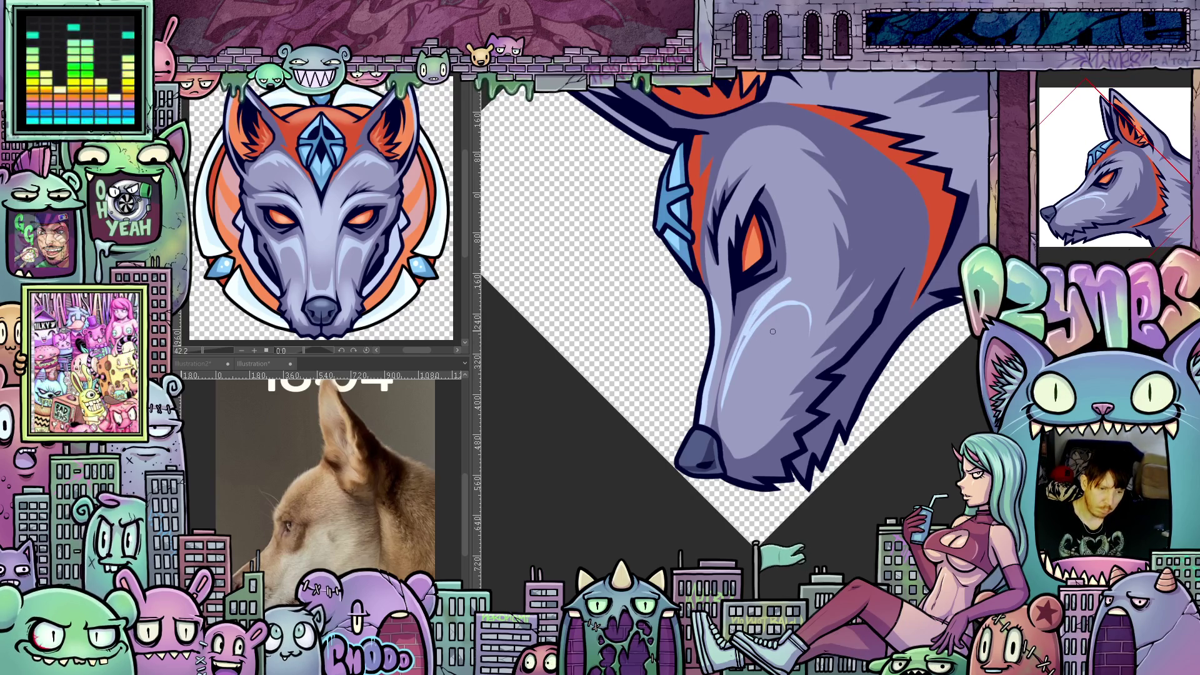
pyautogui.scroll(3, 744, 339)
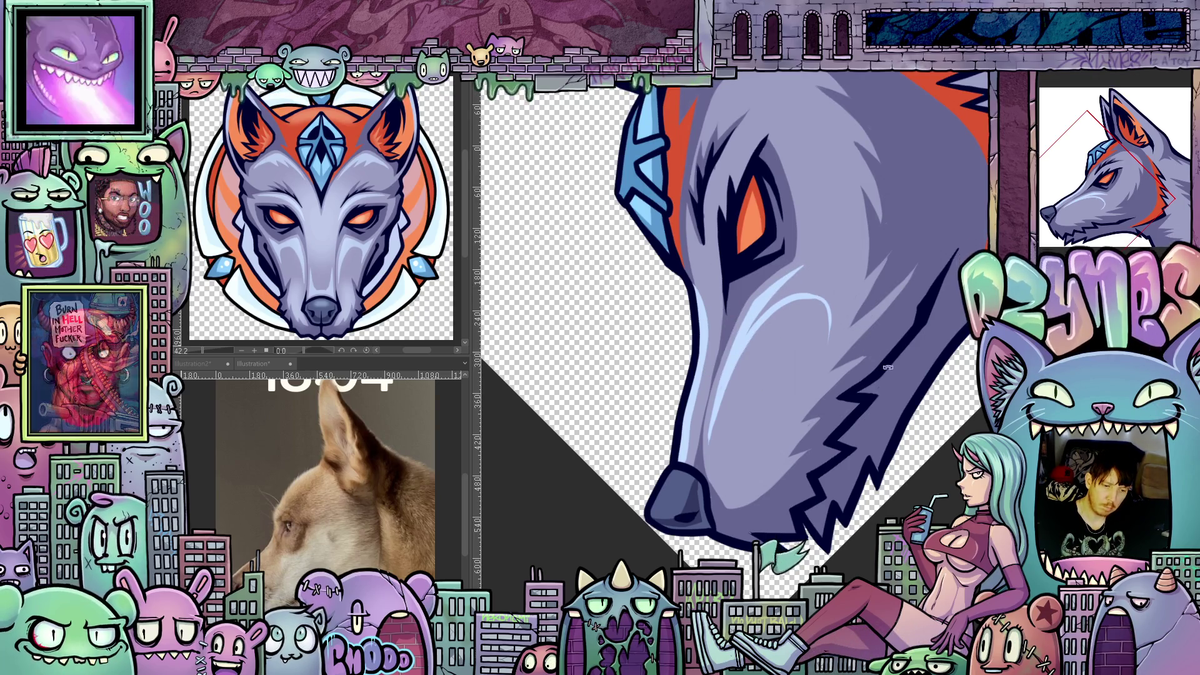
# Rotate the view around the wolf's head and reframe it with the snout pointing left
pyautogui.moveTo(888, 367); pyautogui.dragTo(851, 282)
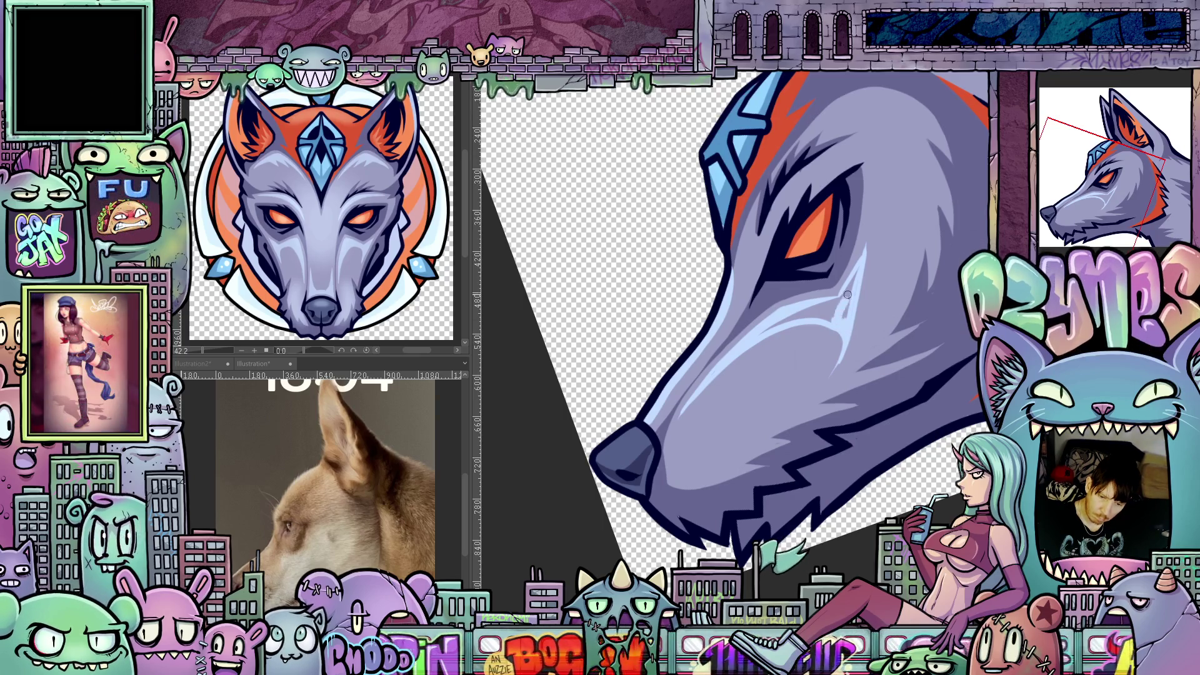
pyautogui.moveTo(844, 322); pyautogui.dragTo(739, 322)
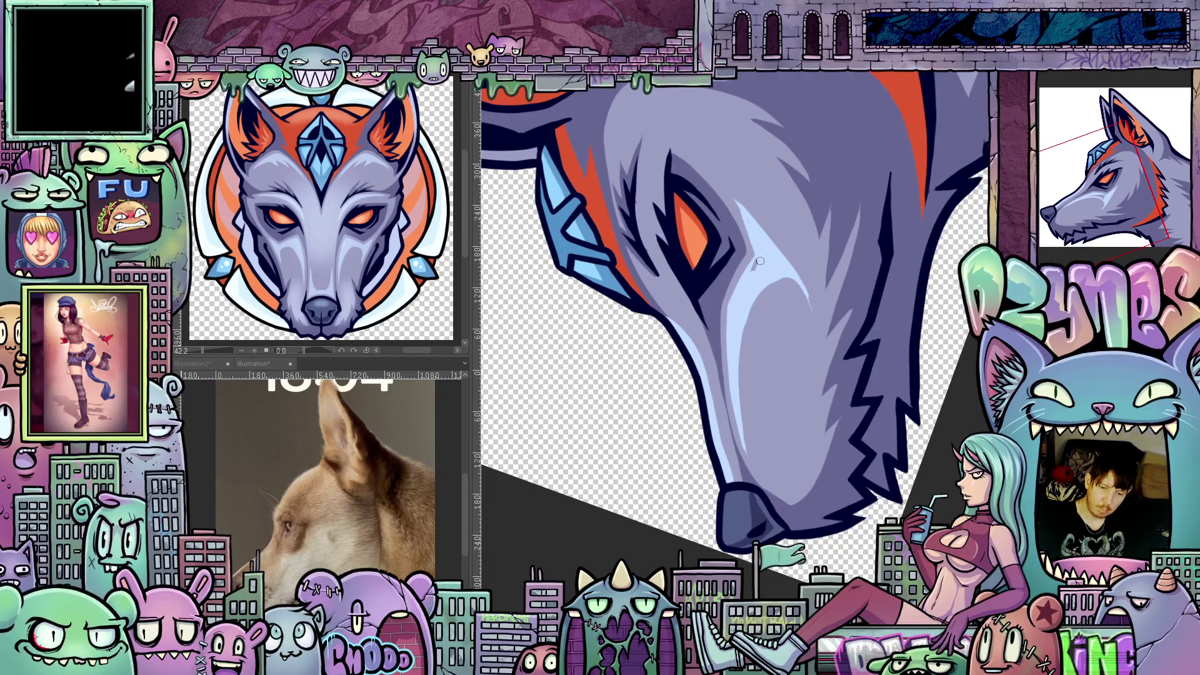
pyautogui.moveTo(770, 270); pyautogui.dragTo(854, 365)
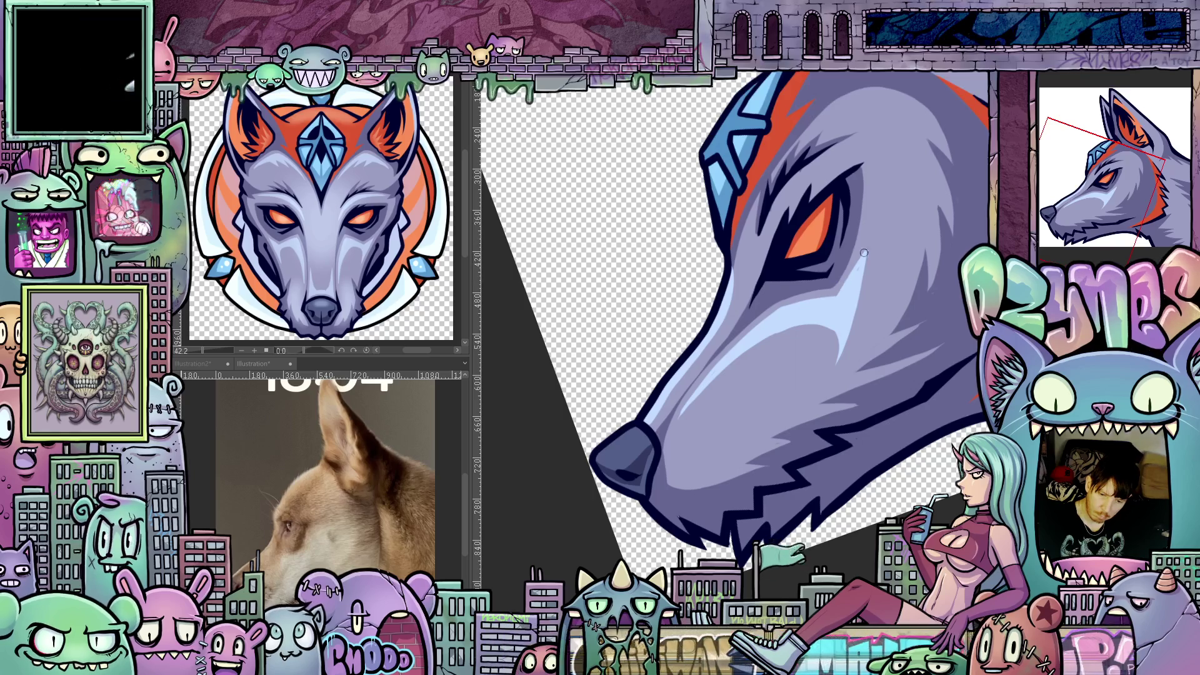
pyautogui.moveTo(933, 332)
pyautogui.mouseDown()
pyautogui.moveTo(924, 492)
pyautogui.moveTo(854, 503)
pyautogui.moveTo(850, 540)
pyautogui.mouseUp()
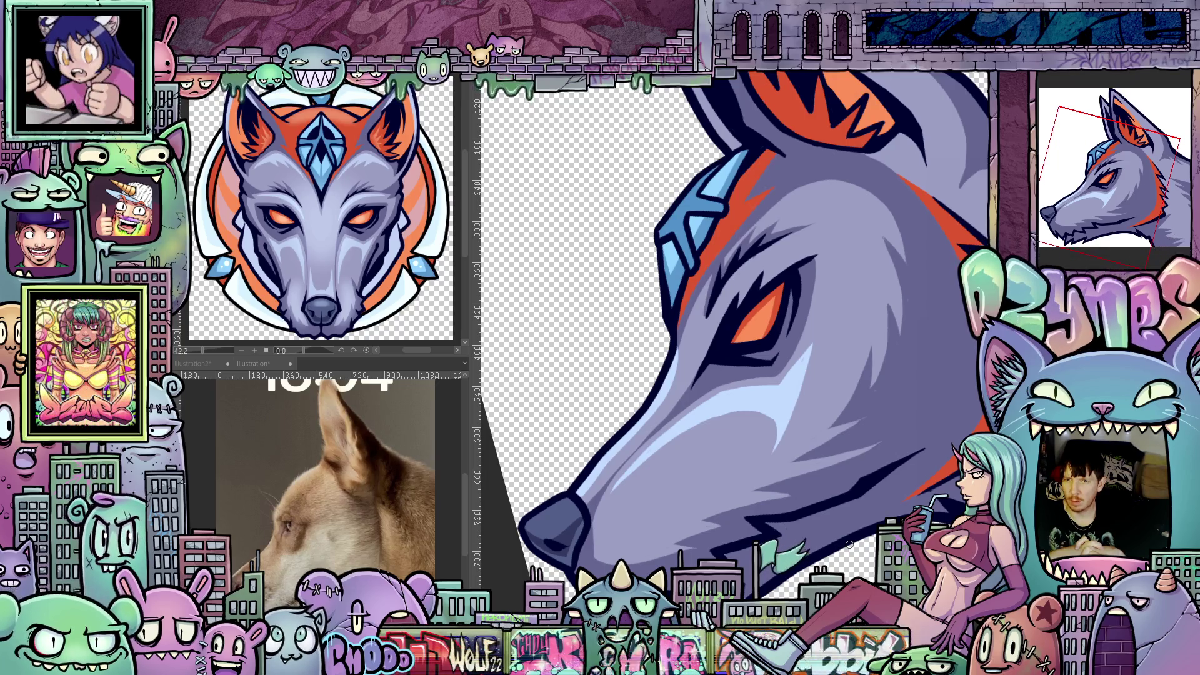
# Angle the view onto the eye and ear, then paint a light highlight down the cheek below the eye
pyautogui.scroll(-3, 850, 545)
pyautogui.scroll(4, 859, 550)
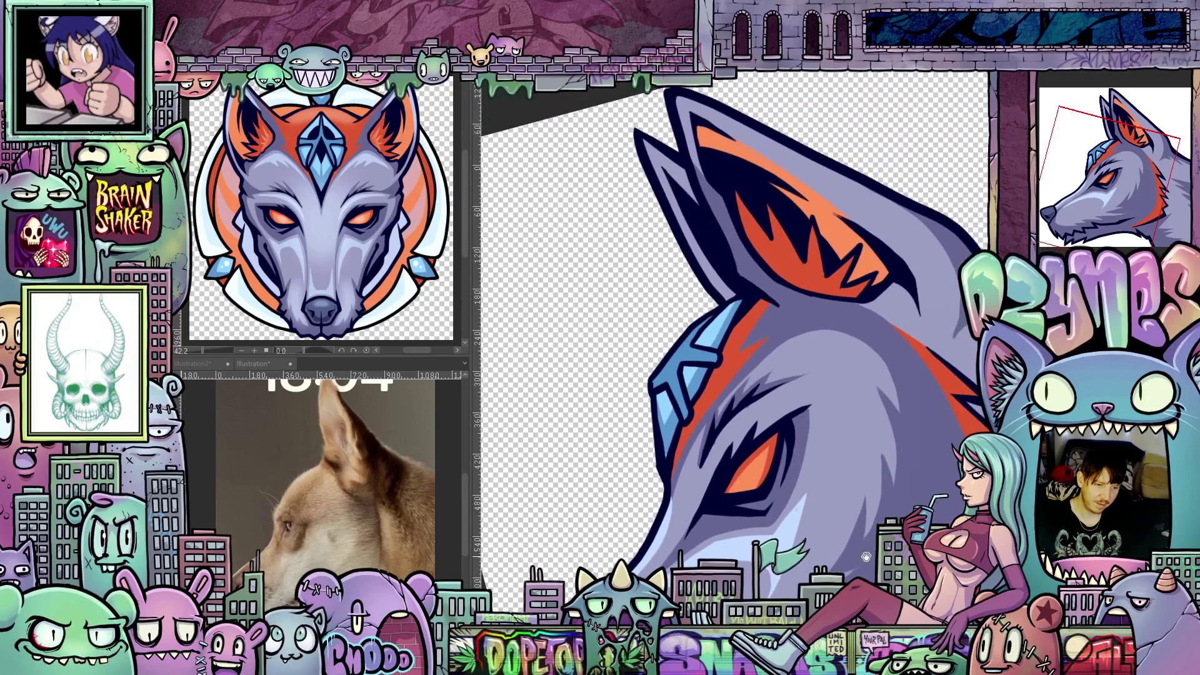
pyautogui.moveTo(865, 556); pyautogui.dragTo(856, 451)
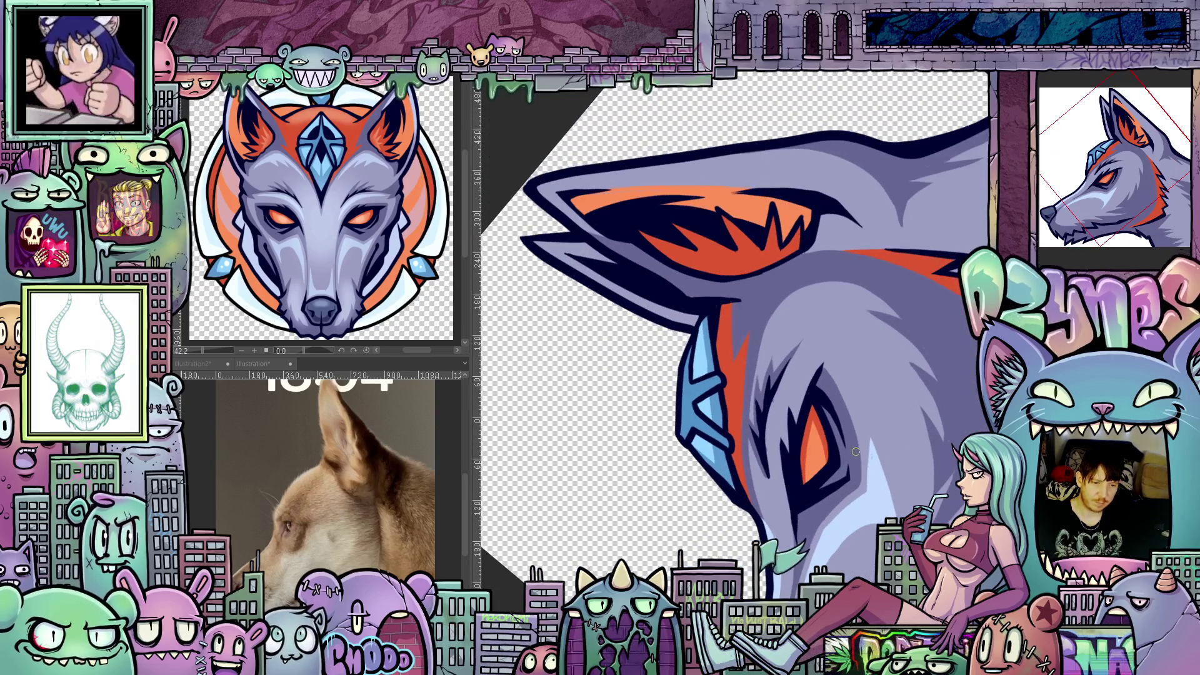
pyautogui.scroll(2, 853, 406)
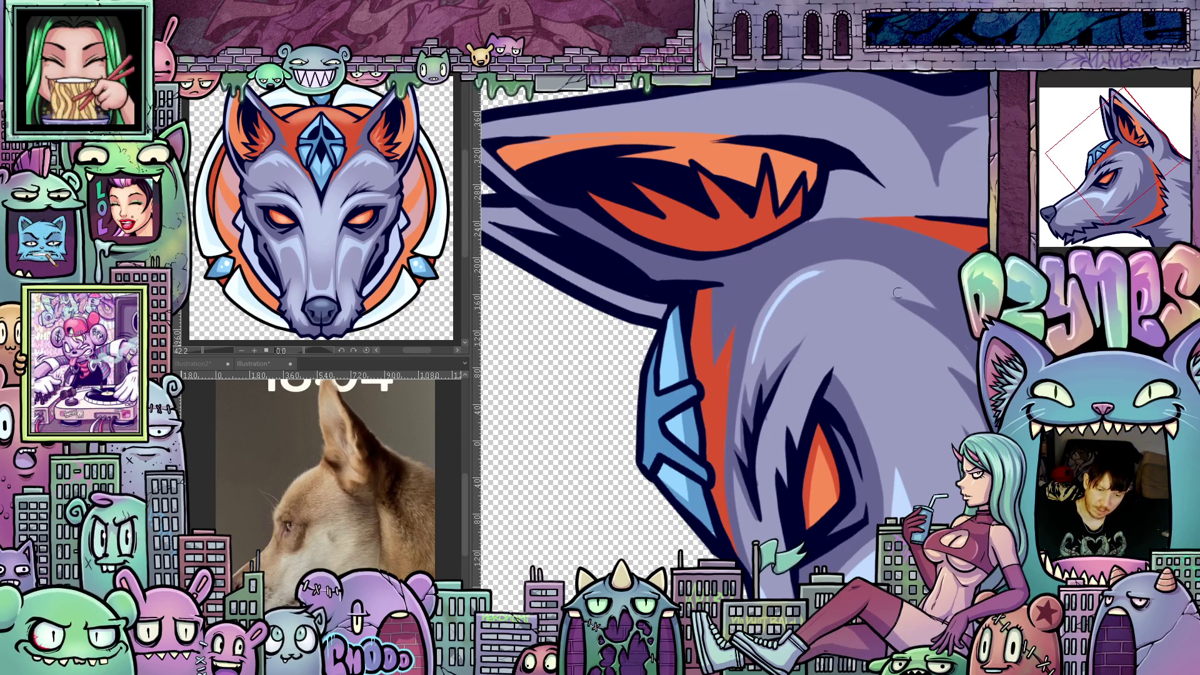
pyautogui.moveTo(896, 293)
pyautogui.mouseDown()
pyautogui.moveTo(793, 425)
pyautogui.moveTo(806, 459)
pyautogui.moveTo(813, 443)
pyautogui.mouseUp()
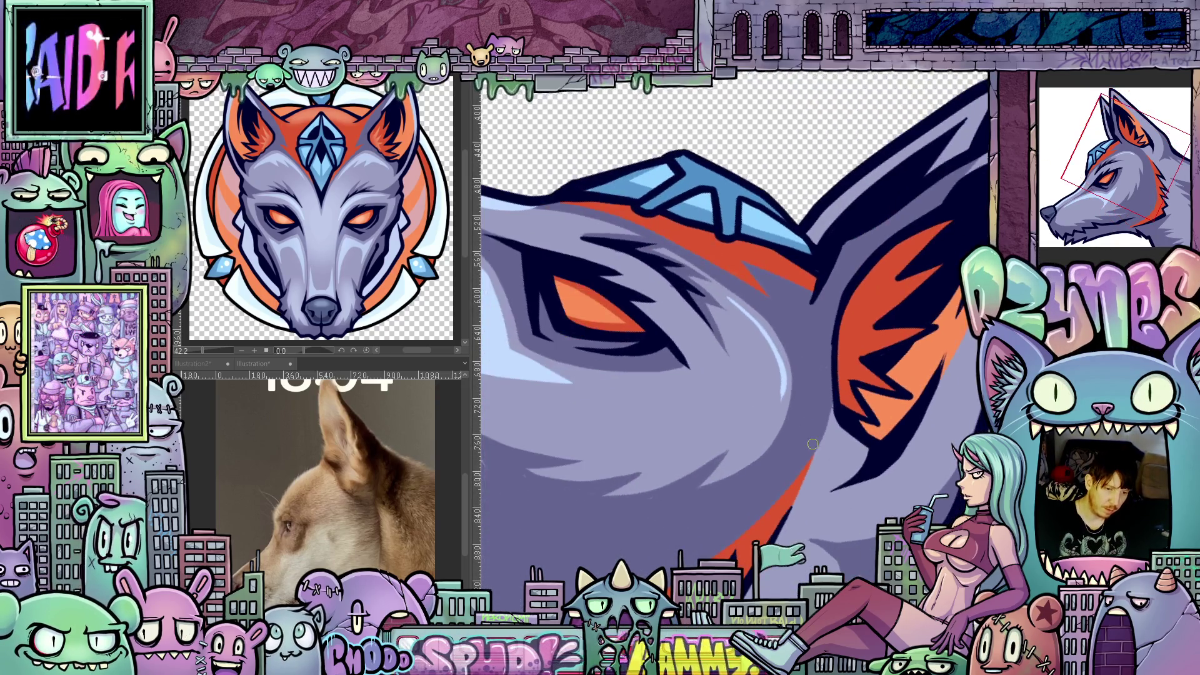
pyautogui.moveTo(752, 396); pyautogui.dragTo(836, 300)
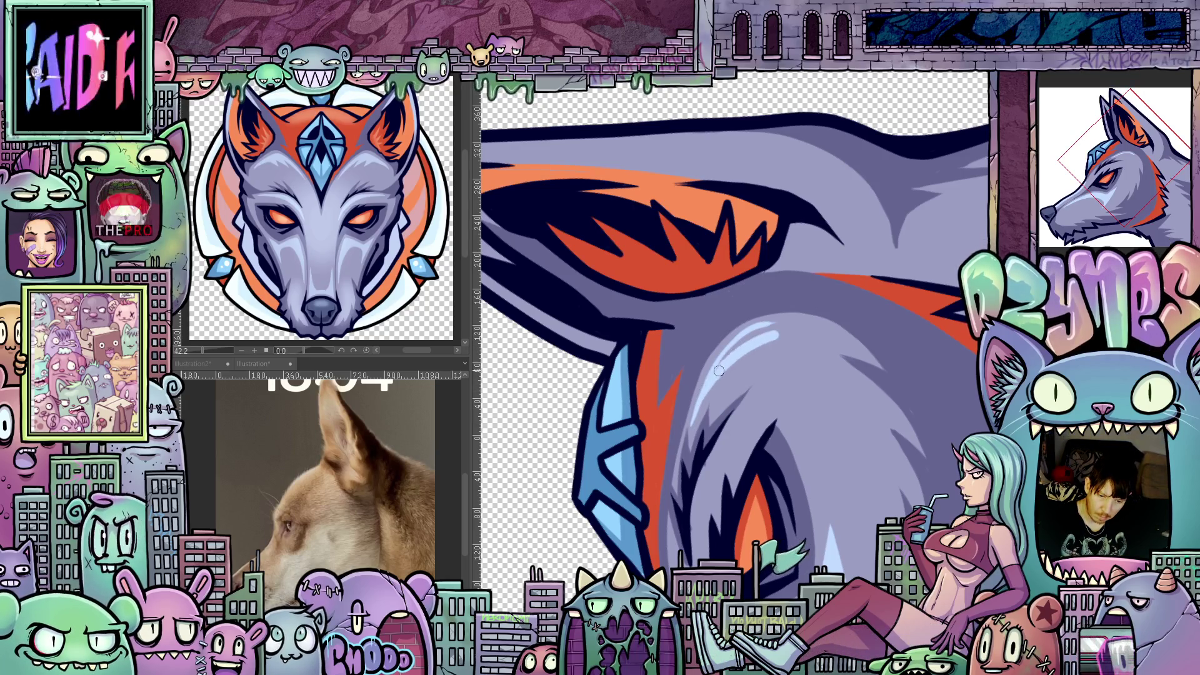
pyautogui.moveTo(758, 333); pyautogui.dragTo(779, 375)
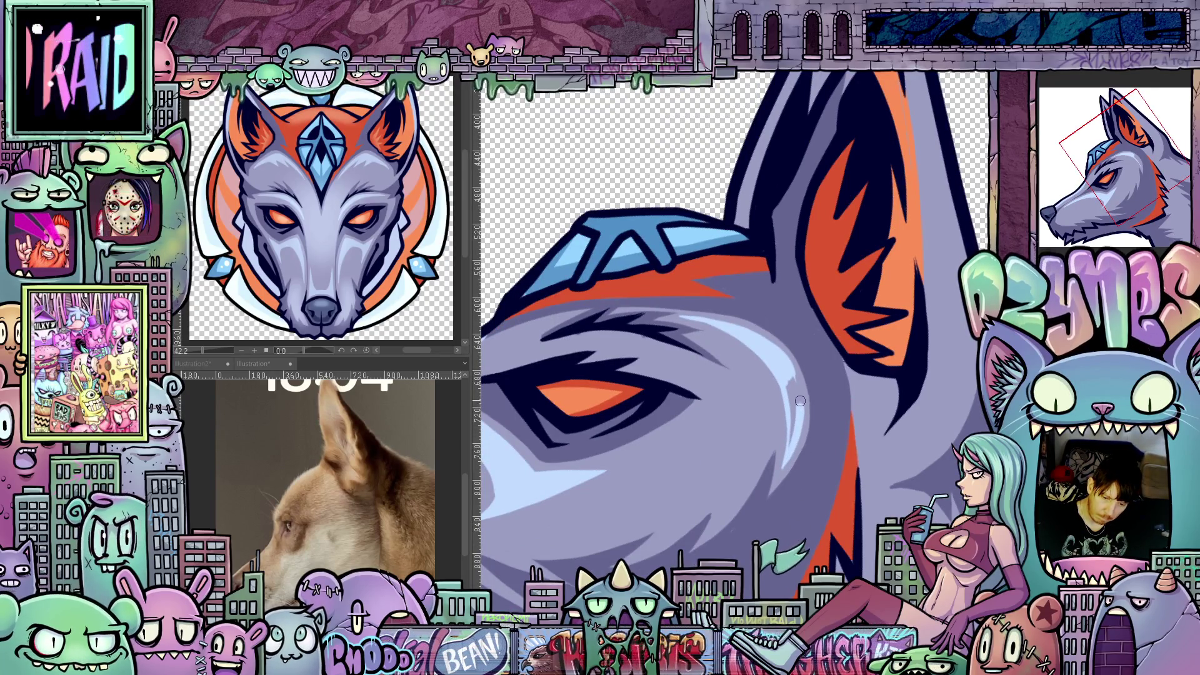
pyautogui.moveTo(789, 371); pyautogui.dragTo(791, 441)
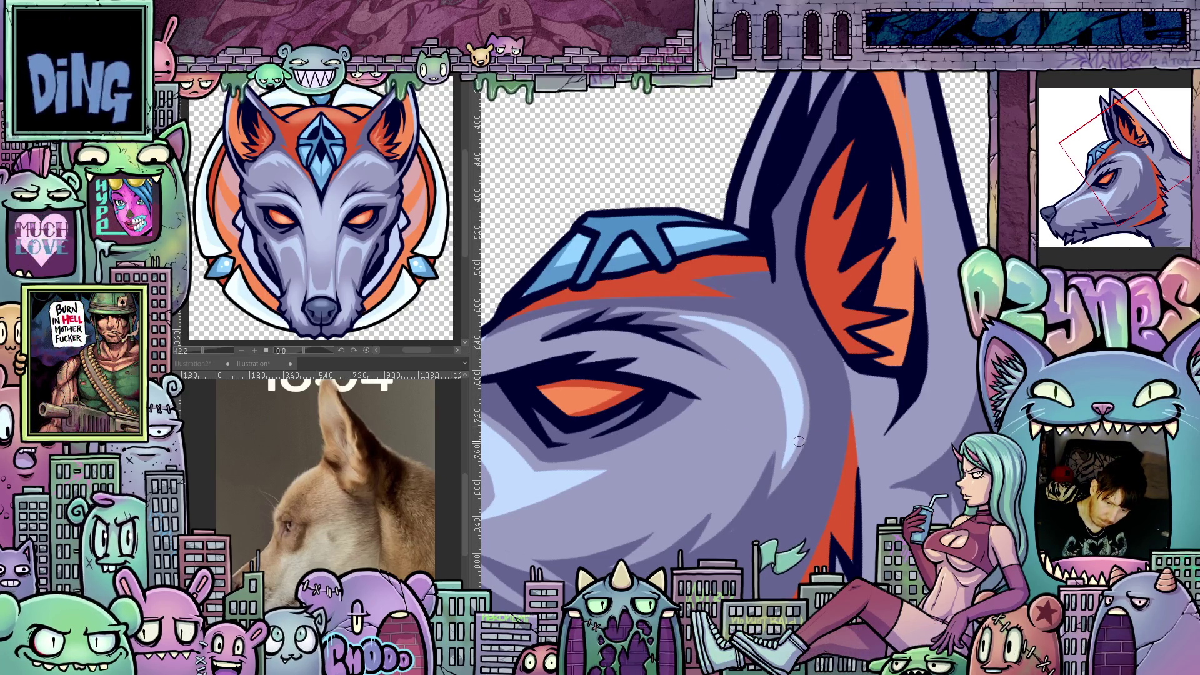
pyautogui.moveTo(600, 513)
pyautogui.mouseDown()
pyautogui.moveTo(657, 547)
pyautogui.moveTo(712, 560)
pyautogui.moveTo(822, 554)
pyautogui.moveTo(707, 431)
pyautogui.mouseUp()
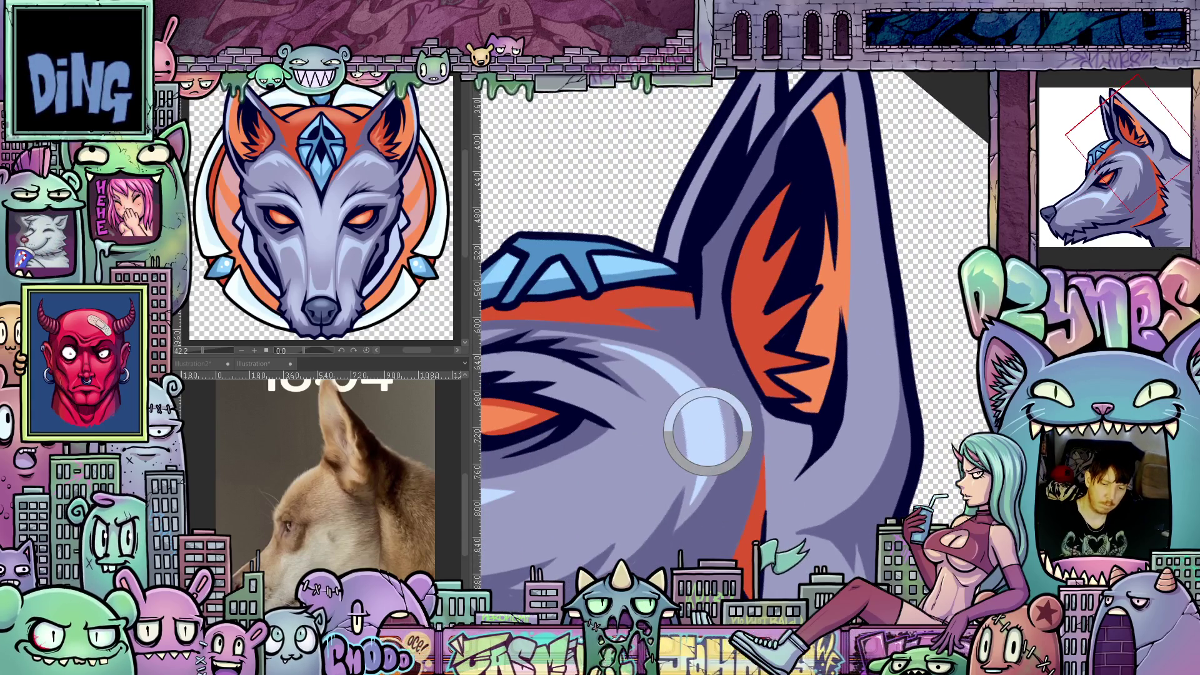
pyautogui.scroll(-5, 708, 431)
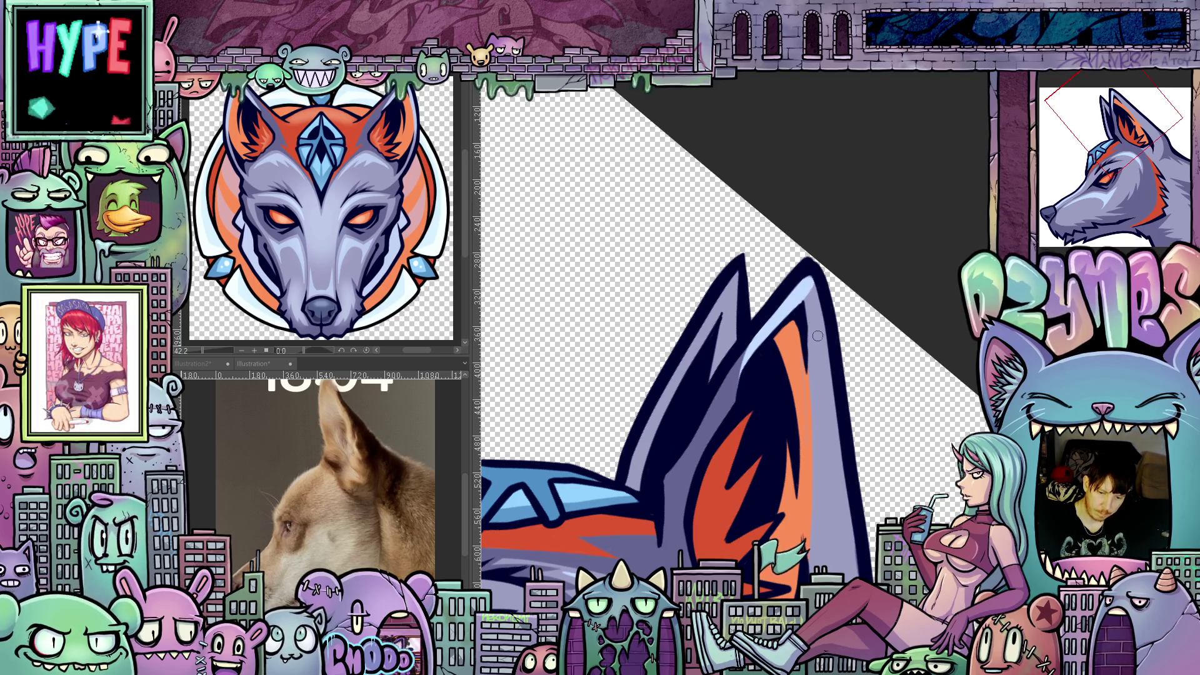
# Paint light lavender strokes up the ear's right edge, then rotate the view clockwise
pyautogui.moveTo(822, 341); pyautogui.dragTo(825, 397)
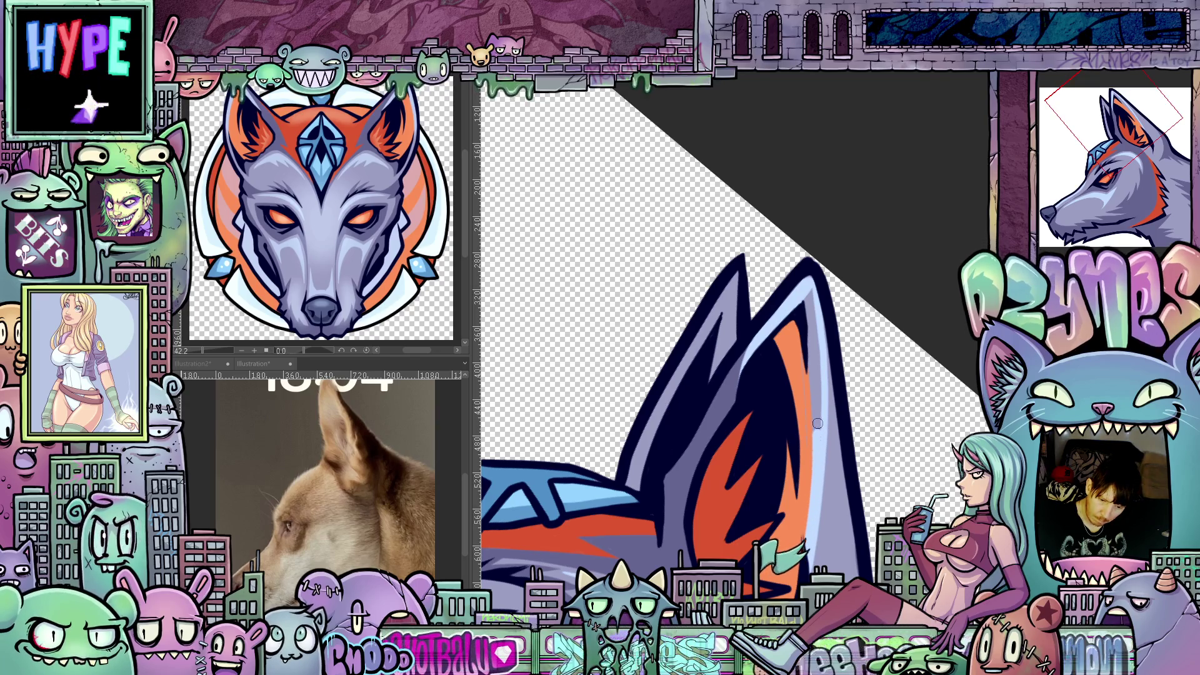
pyautogui.moveTo(818, 425); pyautogui.dragTo(817, 404)
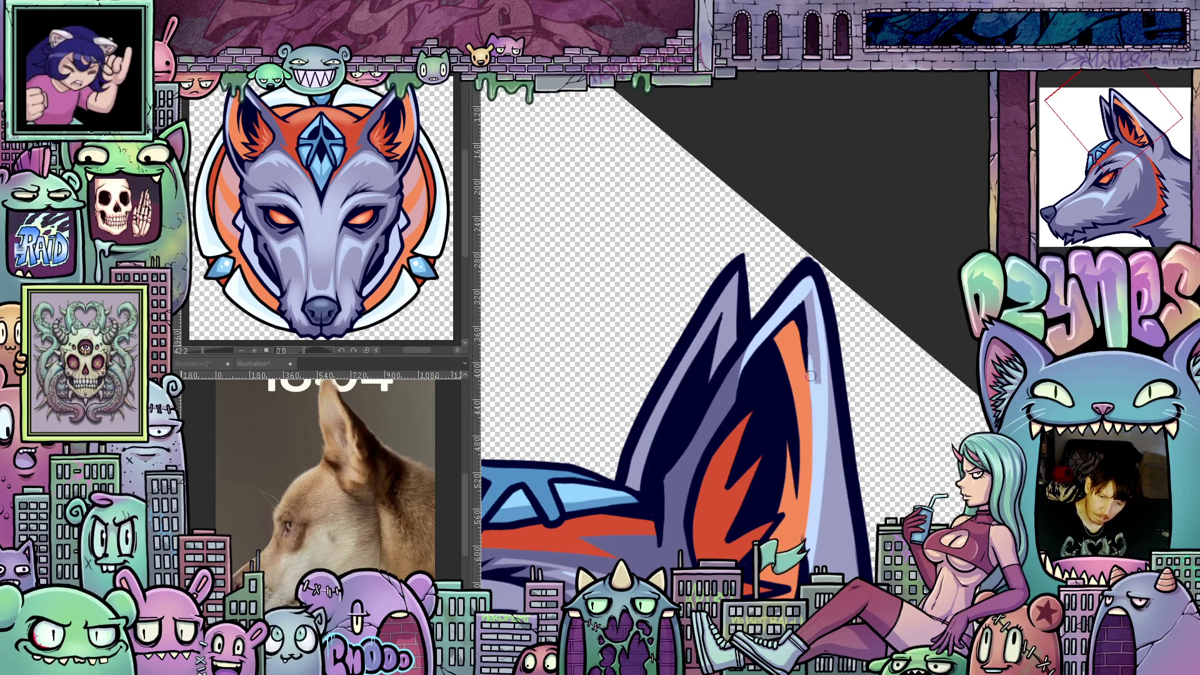
pyautogui.moveTo(816, 407)
pyautogui.mouseDown()
pyautogui.moveTo(809, 288)
pyautogui.moveTo(882, 341)
pyautogui.mouseUp()
pyautogui.moveTo(906, 435); pyautogui.dragTo(829, 508)
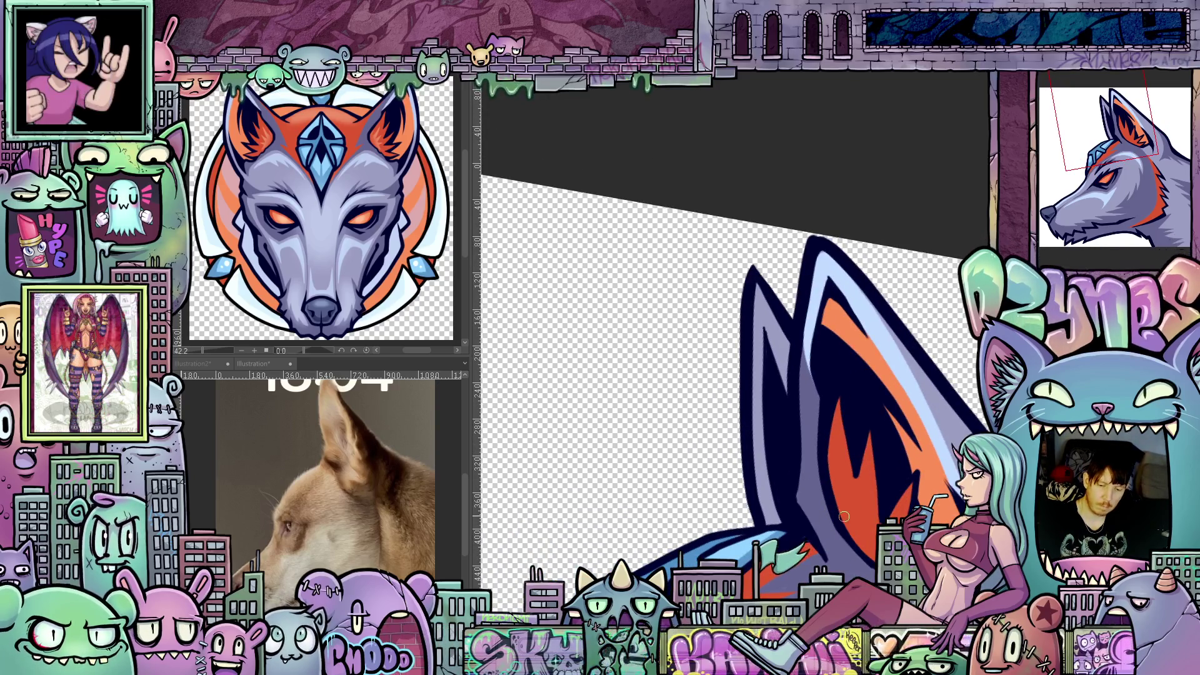
pyautogui.press('^')
pyautogui.press('^')
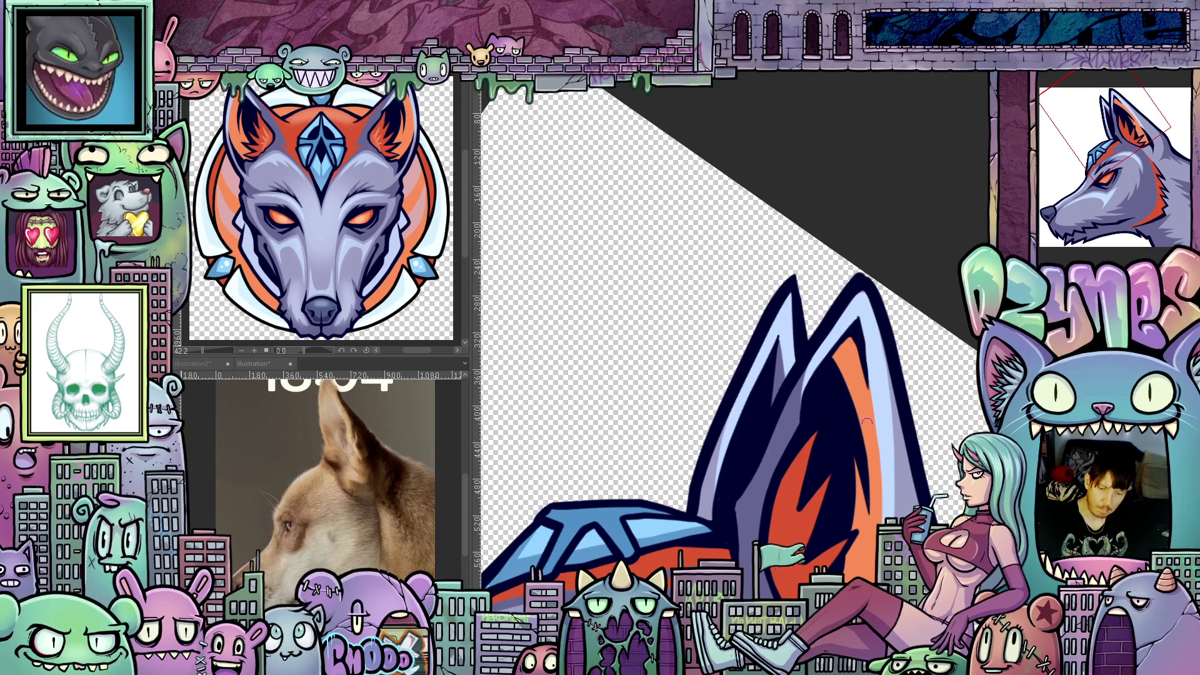
pyautogui.scroll(3, 781, 320)
pyautogui.scroll(-1, 925, 440)
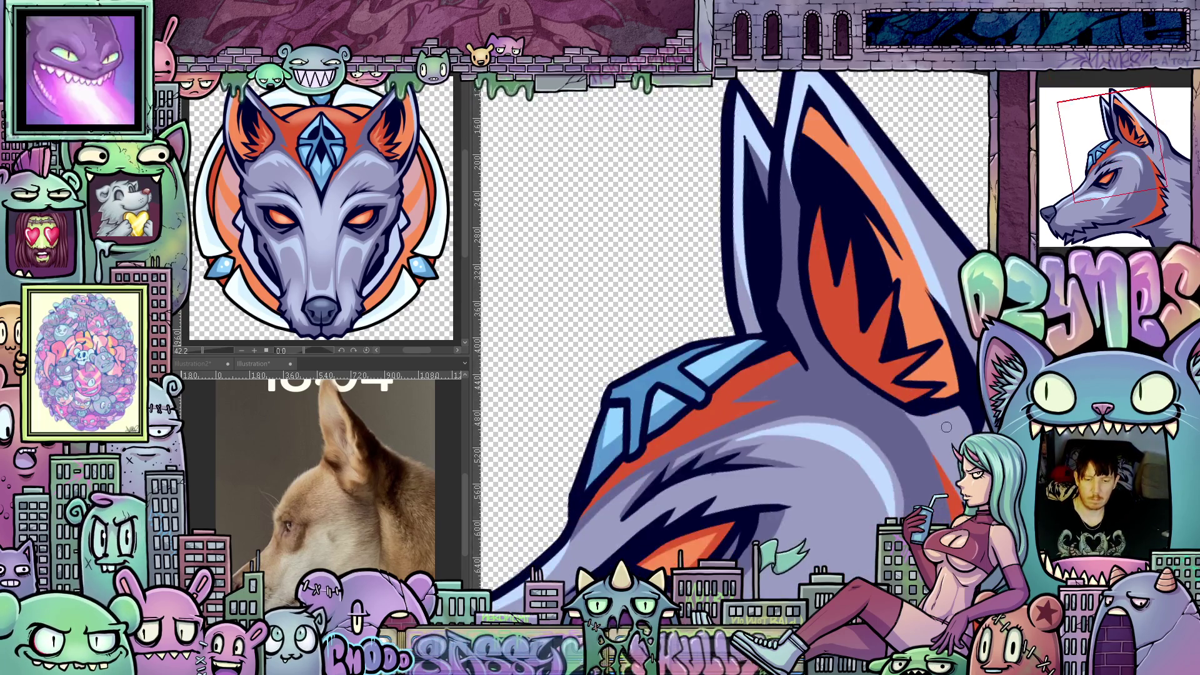
pyautogui.scroll(-2, 877, 448)
pyautogui.scroll(-1, 877, 448)
pyautogui.moveTo(878, 448); pyautogui.dragTo(870, 446)
pyautogui.scroll(4, 814, 369)
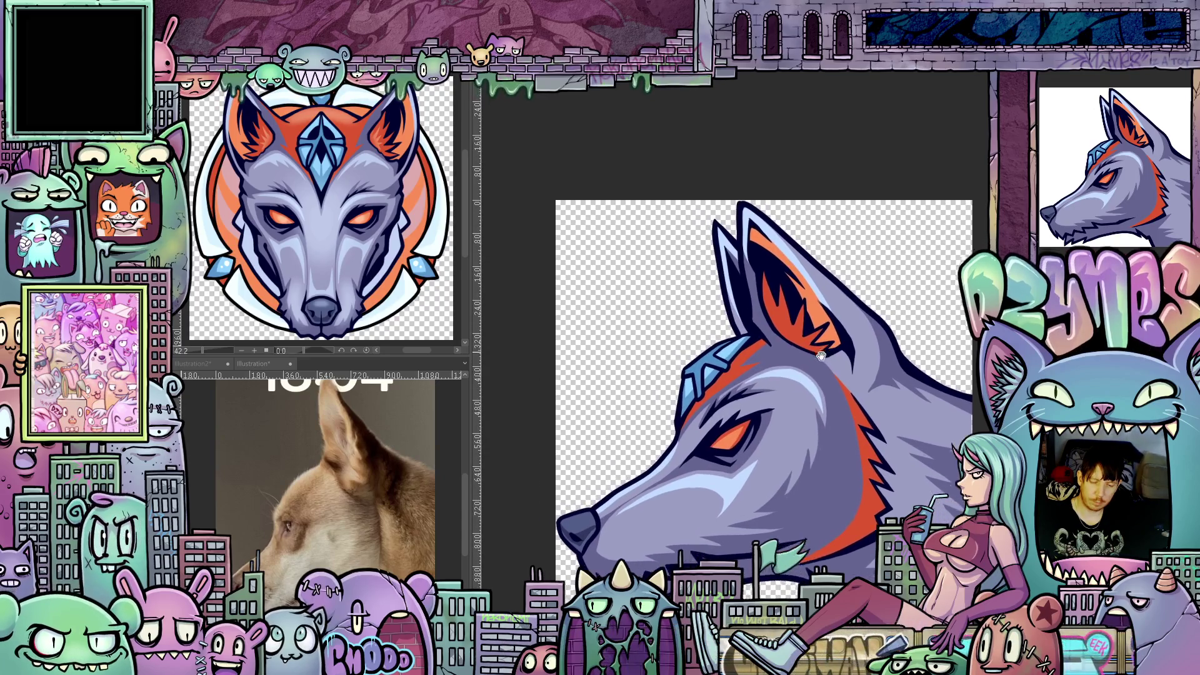
pyautogui.scroll(-2, 775, 408)
pyautogui.moveTo(776, 409)
pyautogui.mouseDown()
pyautogui.moveTo(819, 431)
pyautogui.moveTo(944, 425)
pyautogui.mouseUp()
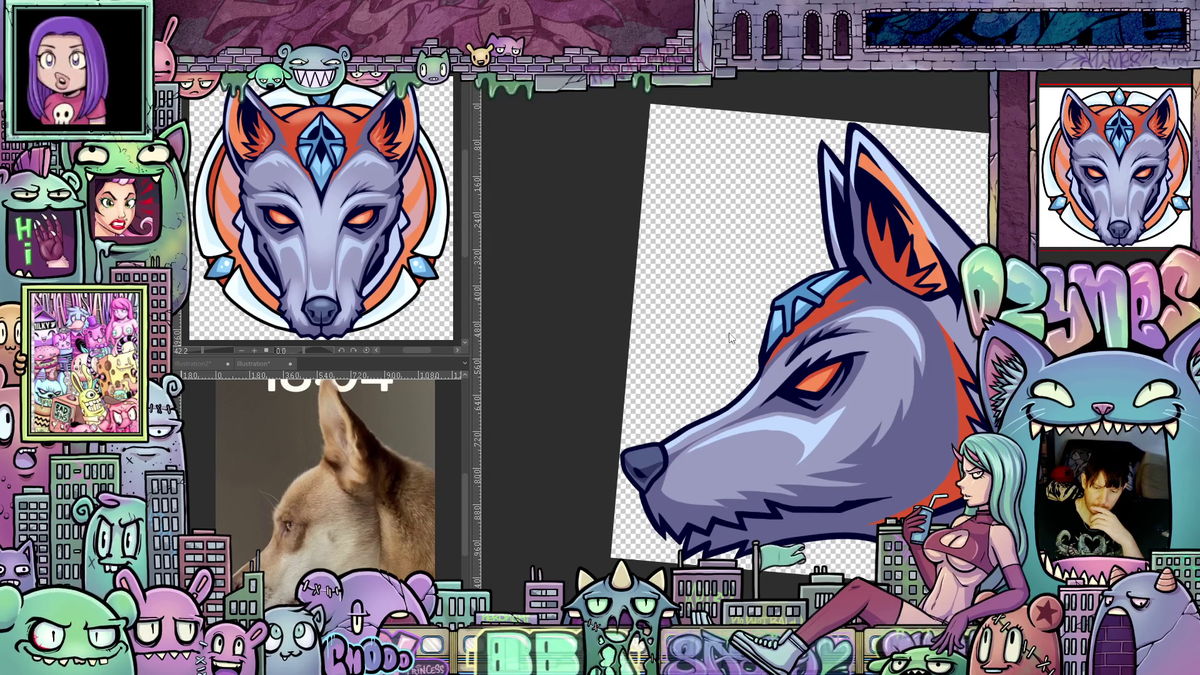
pyautogui.click(1081, 91)
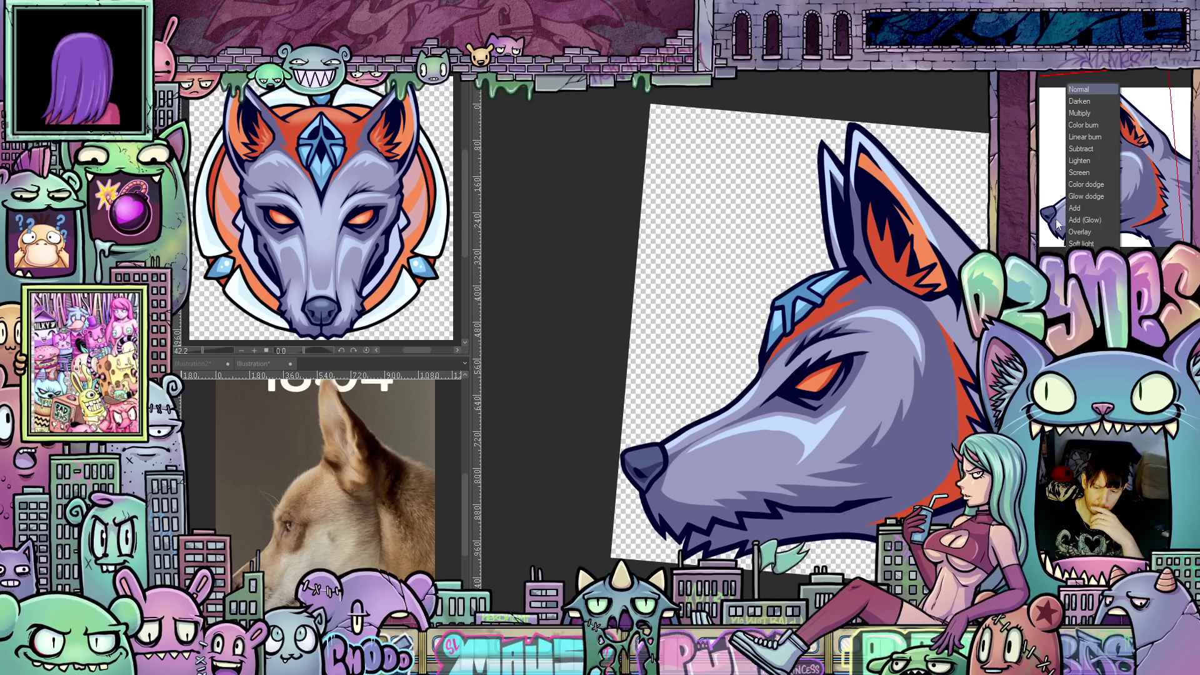
# Set the shading layer's blending mode to Soft light and fit the wolf image in the window
pyautogui.click(1090, 243)
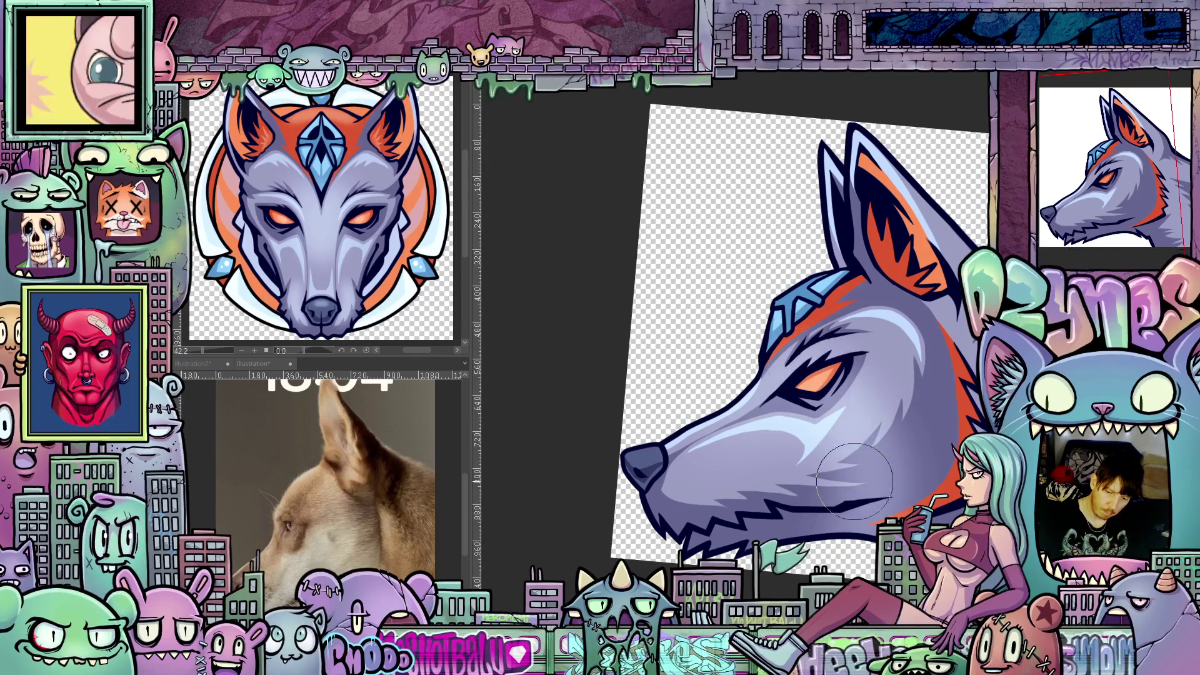
pyautogui.moveTo(750, 344); pyautogui.dragTo(657, 403)
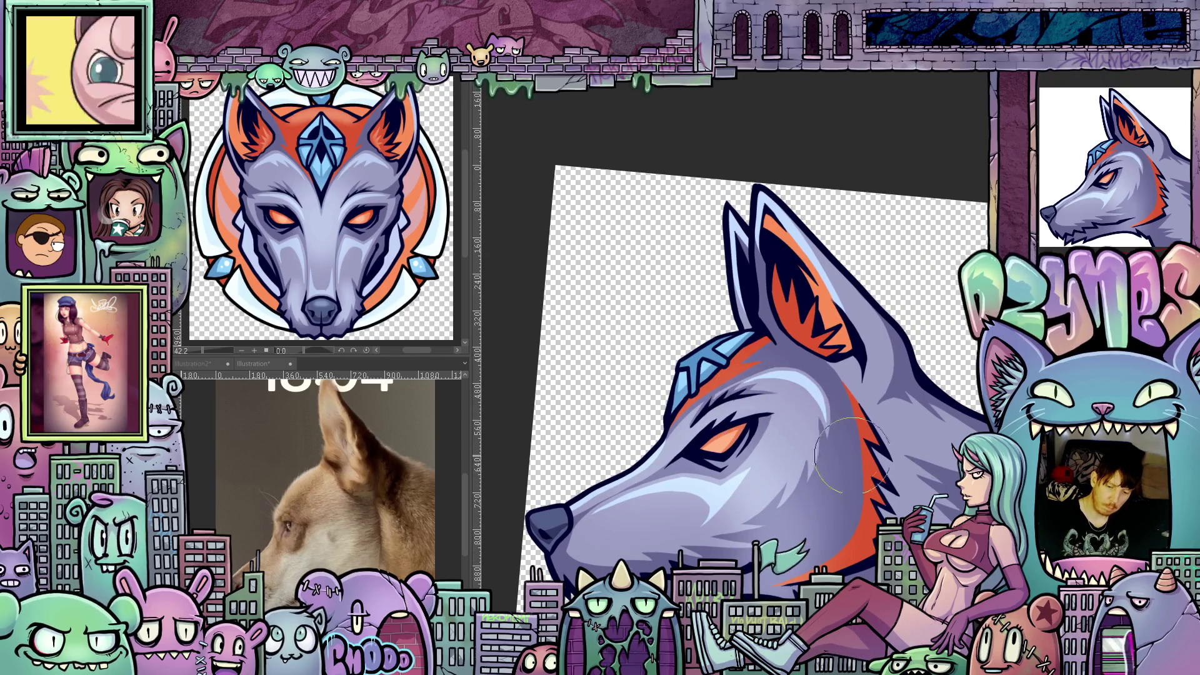
pyautogui.moveTo(750, 344); pyautogui.dragTo(736, 339)
pyautogui.moveTo(934, 408); pyautogui.dragTo(825, 369)
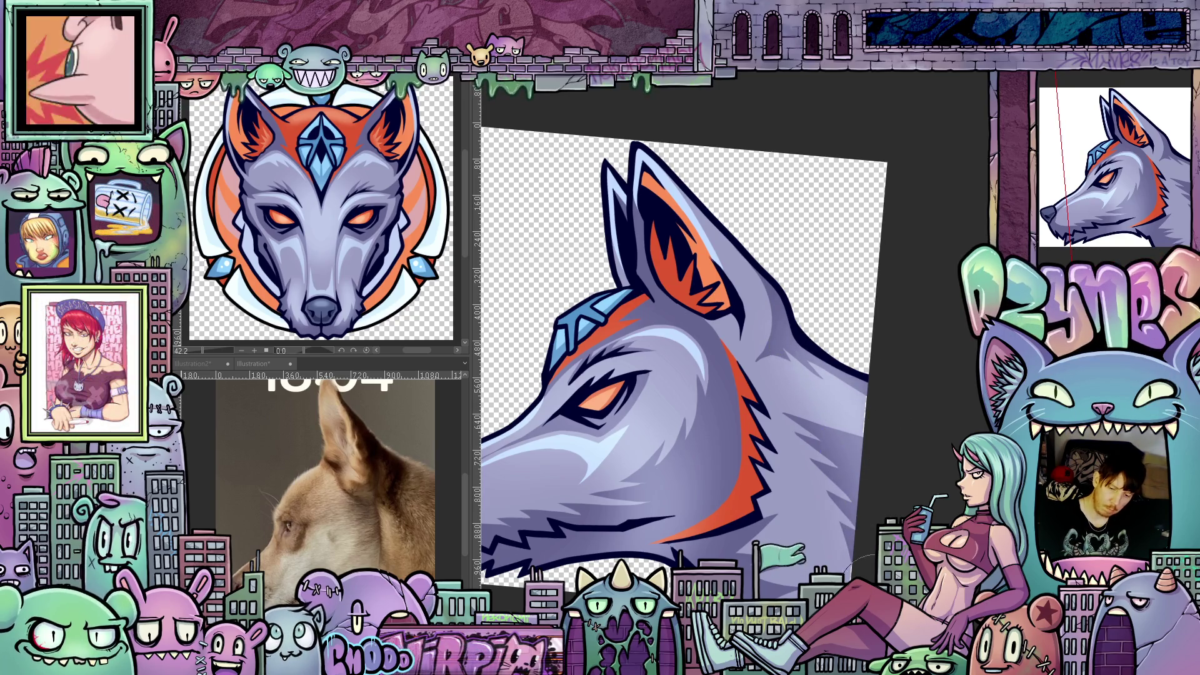
pyautogui.moveTo(687, 375)
pyautogui.mouseDown()
pyautogui.moveTo(650, 410)
pyautogui.moveTo(582, 420)
pyautogui.mouseUp()
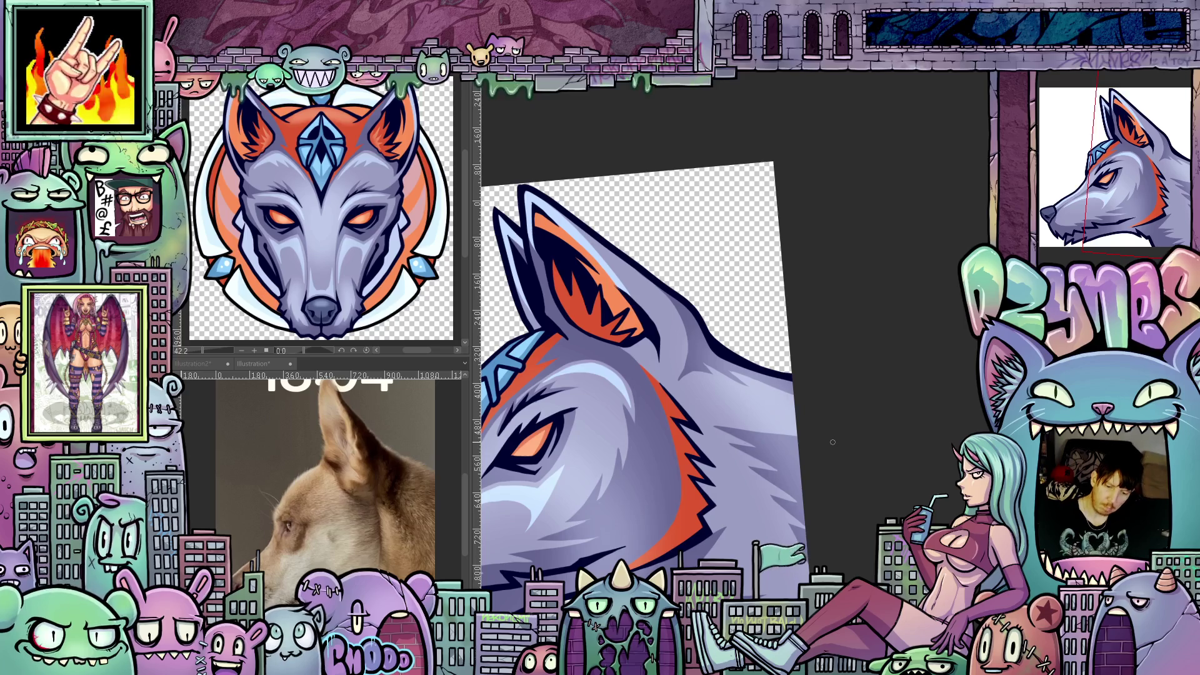
pyautogui.hotkey('ctrl', '0')
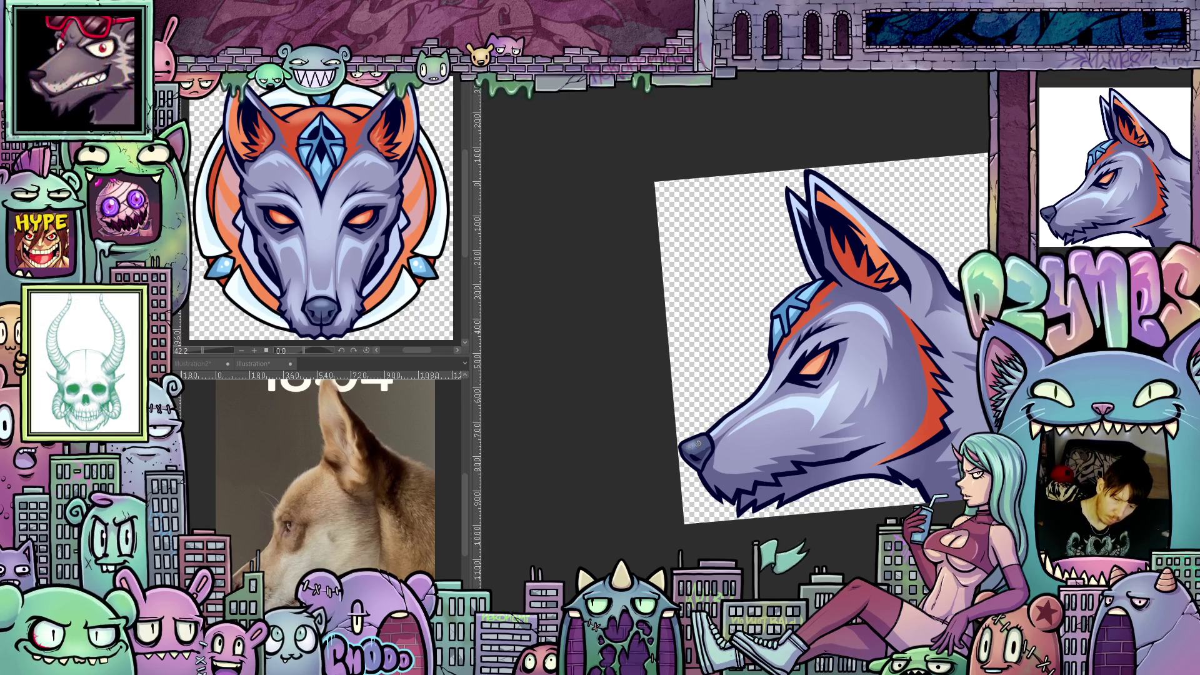
pyautogui.moveTo(811, 451); pyautogui.dragTo(760, 455)
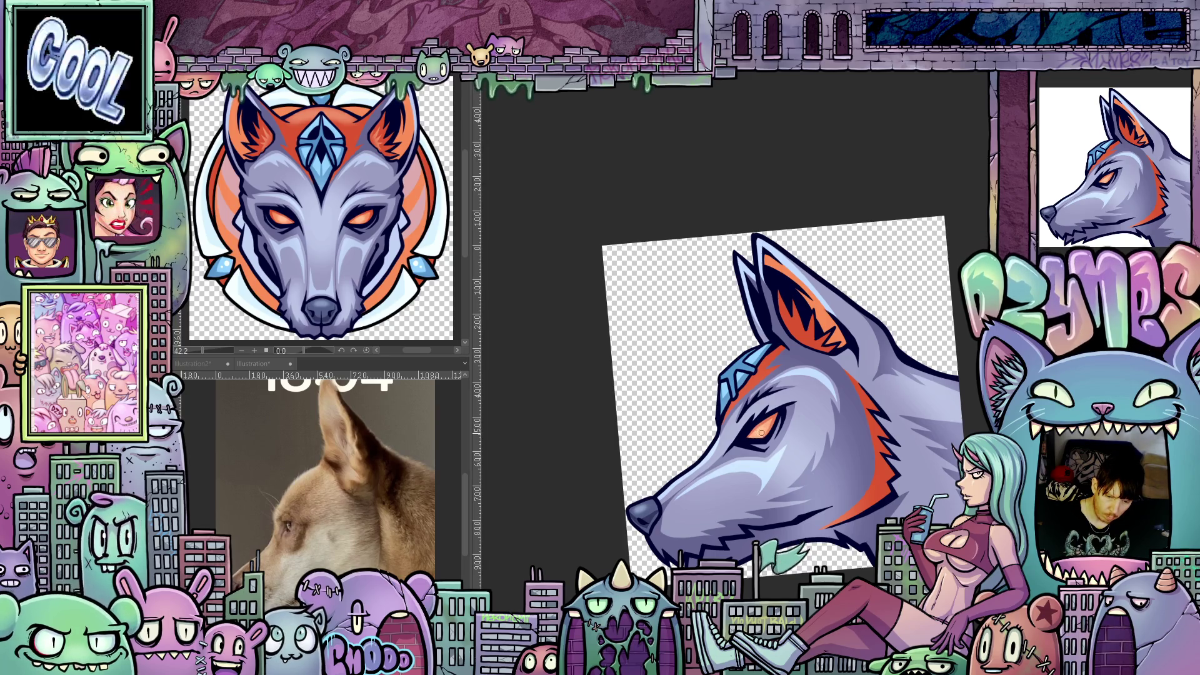
# Rotate and zoom to inspect the whole wolf head, then switch to the Bonkers poster document
pyautogui.press('-')
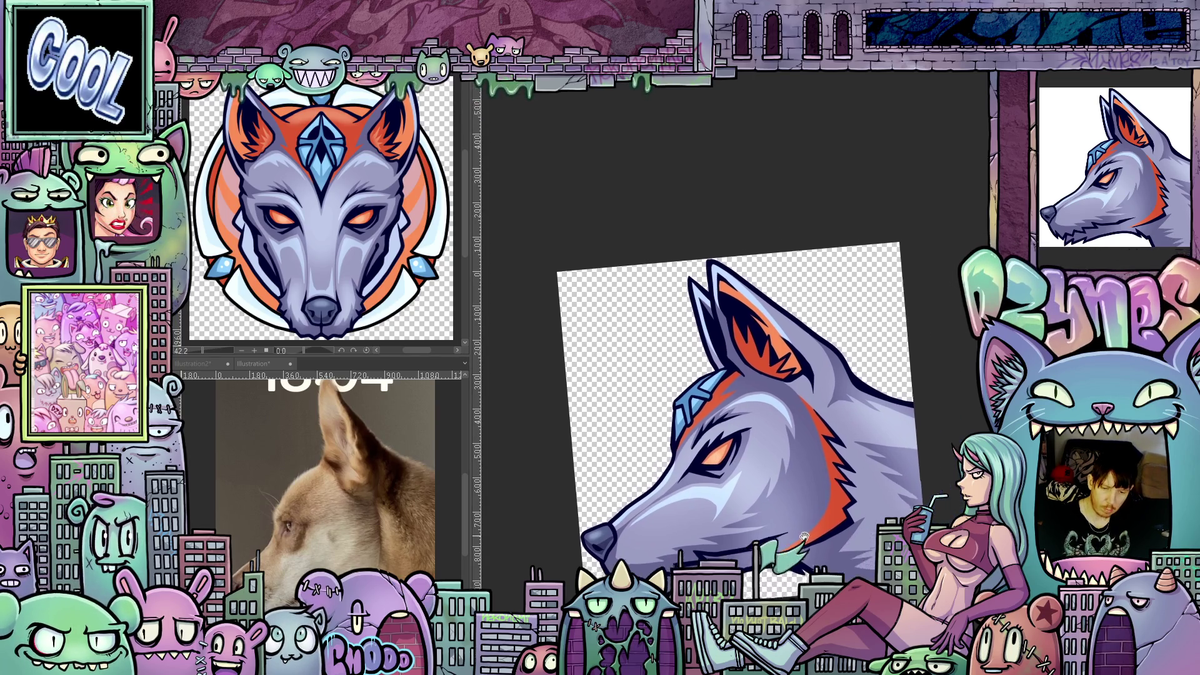
pyautogui.press('-')
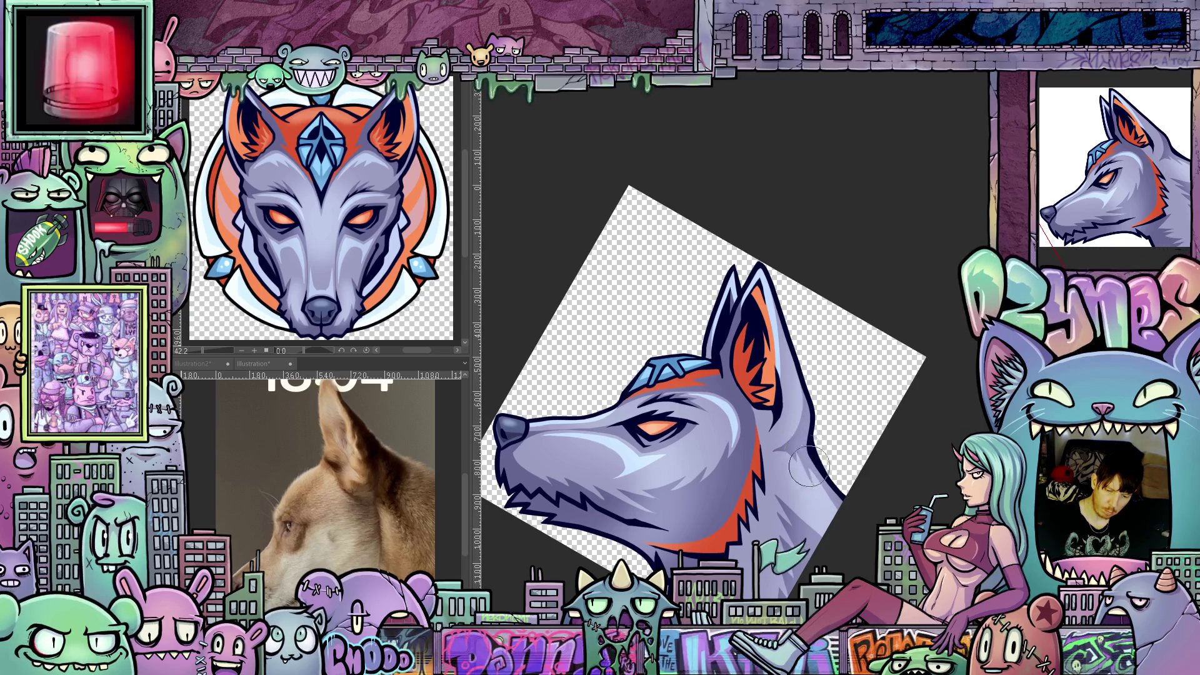
pyautogui.moveTo(855, 519); pyautogui.dragTo(861, 416)
pyautogui.moveTo(738, 538); pyautogui.dragTo(806, 451)
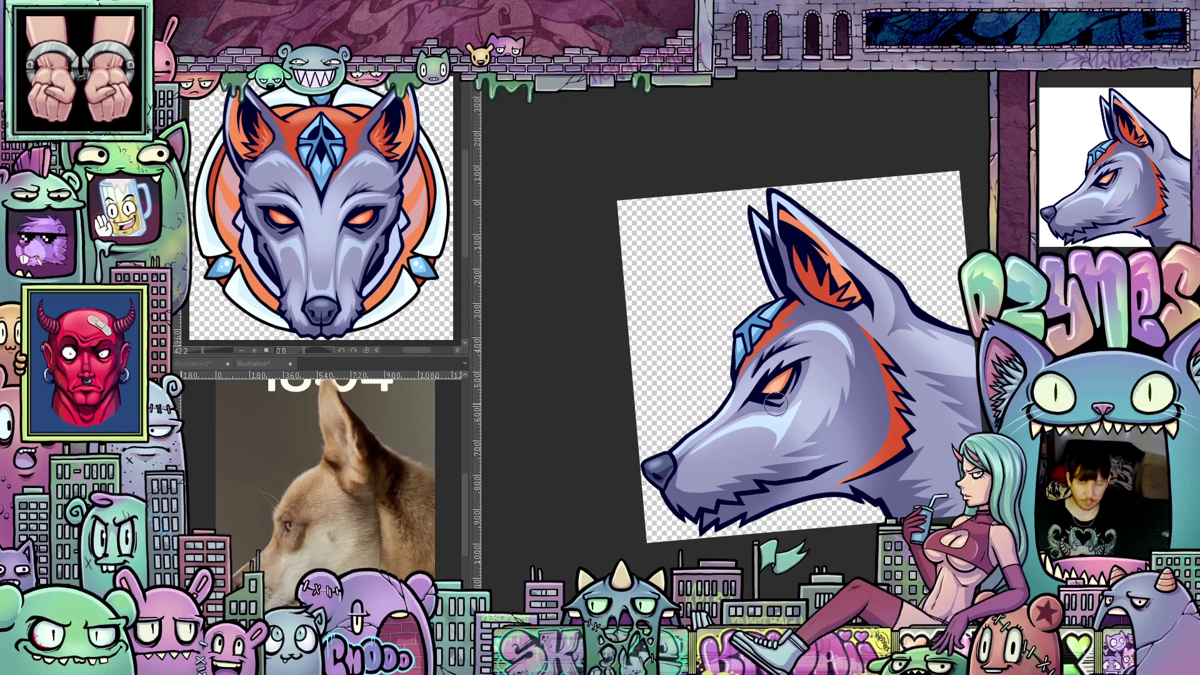
pyautogui.scroll(3, 775, 405)
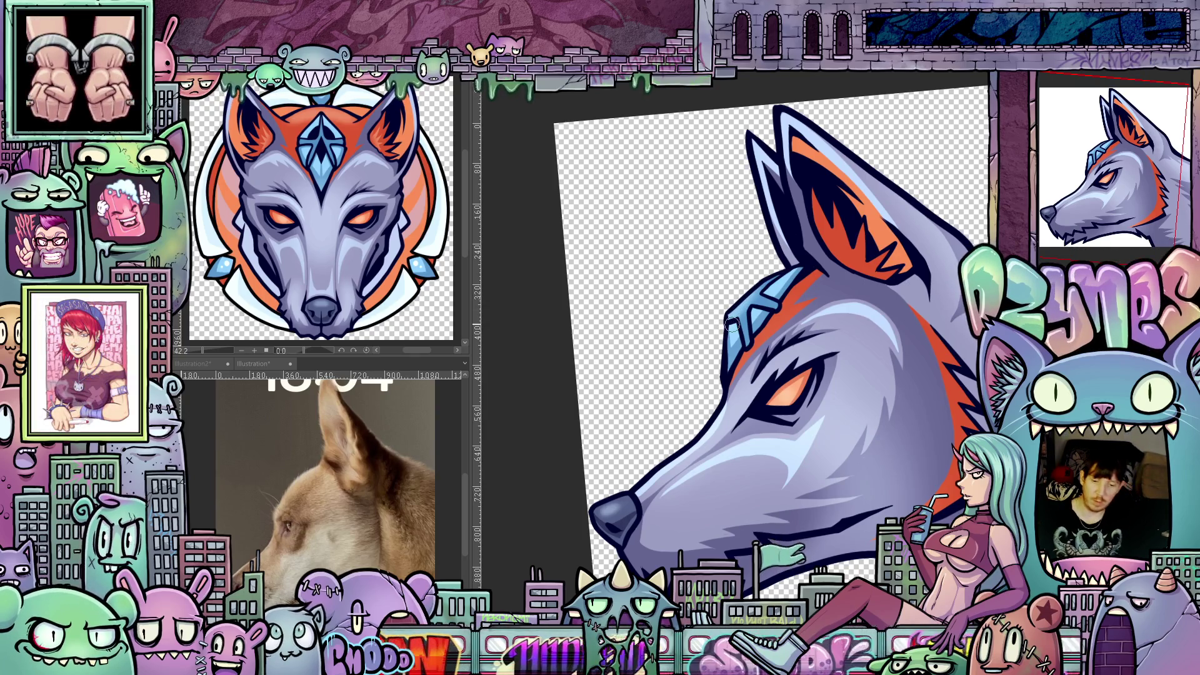
pyautogui.scroll(-3, 764, 338)
pyautogui.moveTo(833, 415); pyautogui.dragTo(785, 516)
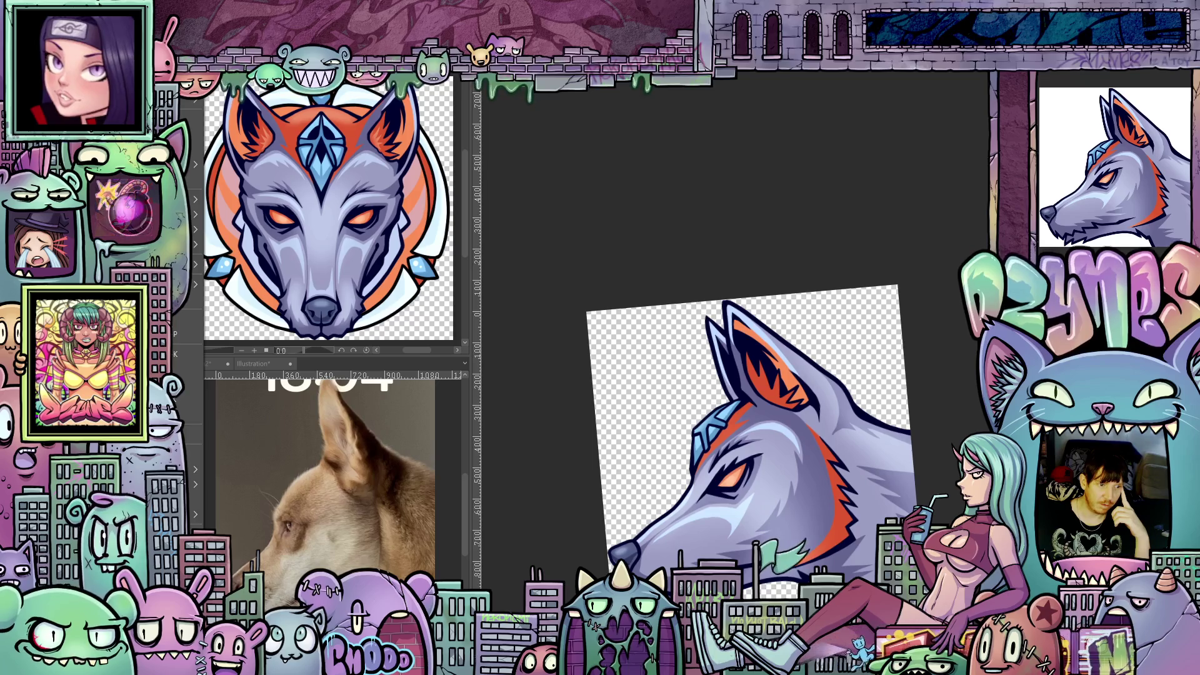
pyautogui.hotkey('ctrl', 'Tab')
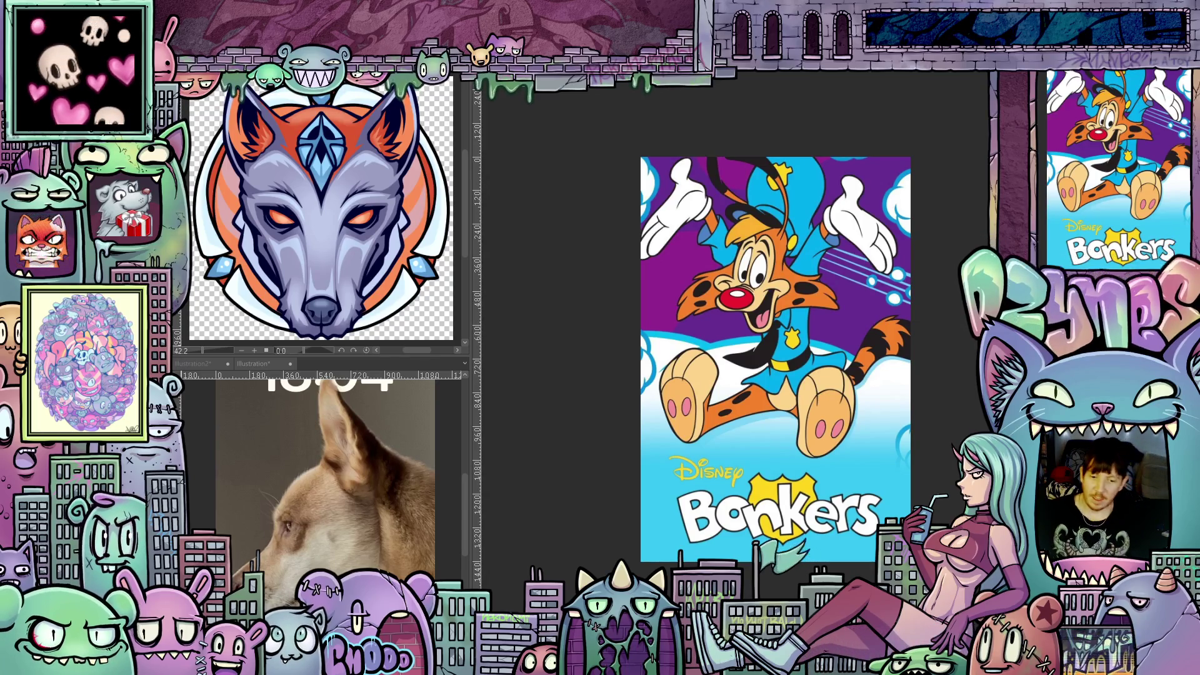
pyautogui.scroll(2, 757, 190)
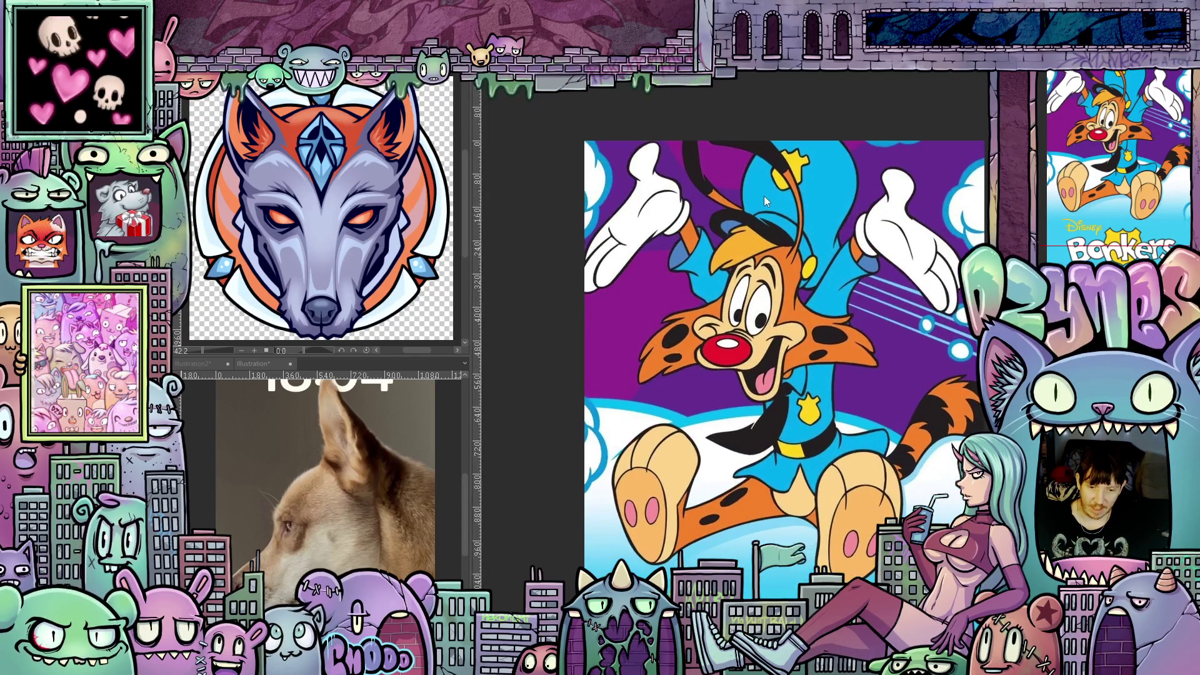
pyautogui.scroll(-2, 800, 233)
pyautogui.scroll(1, 800, 234)
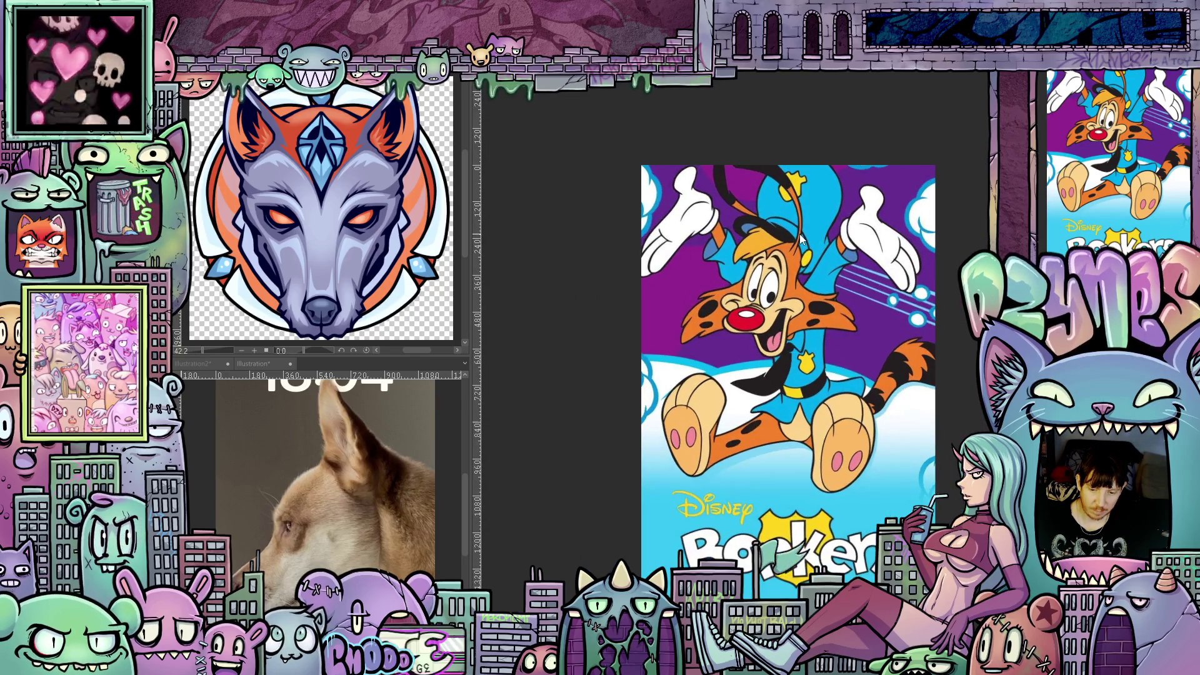
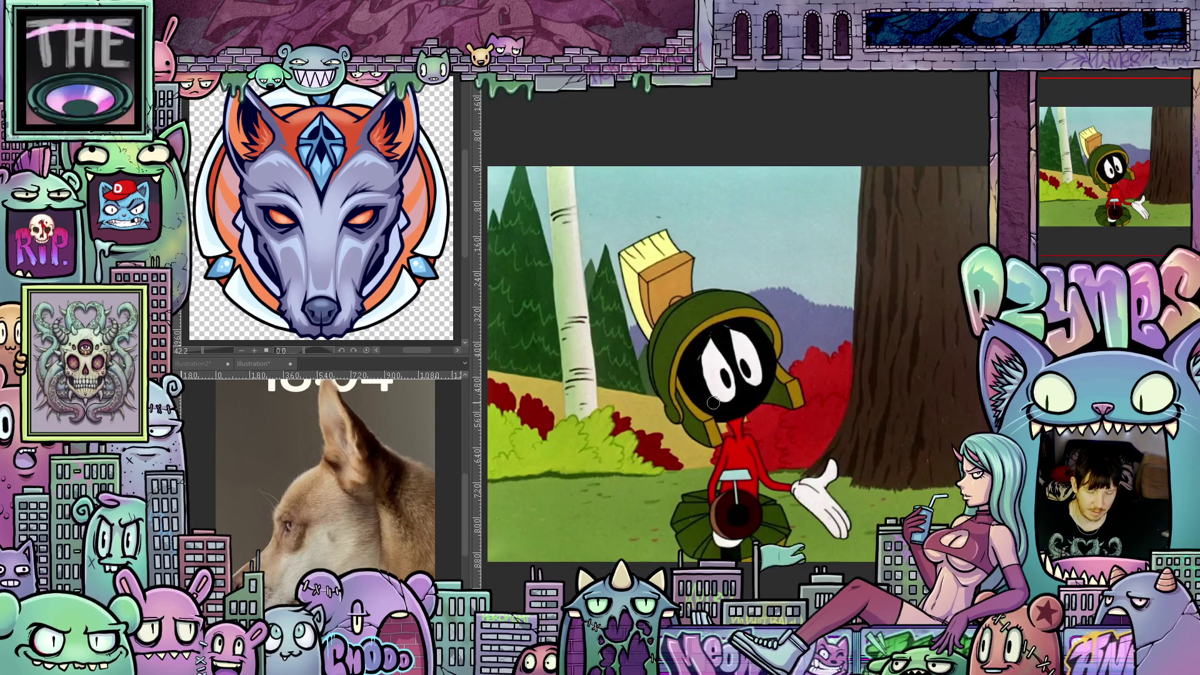
# Close the Marvin reference canvas (Illustration3) without saving
pyautogui.scroll(3, 775, 405)
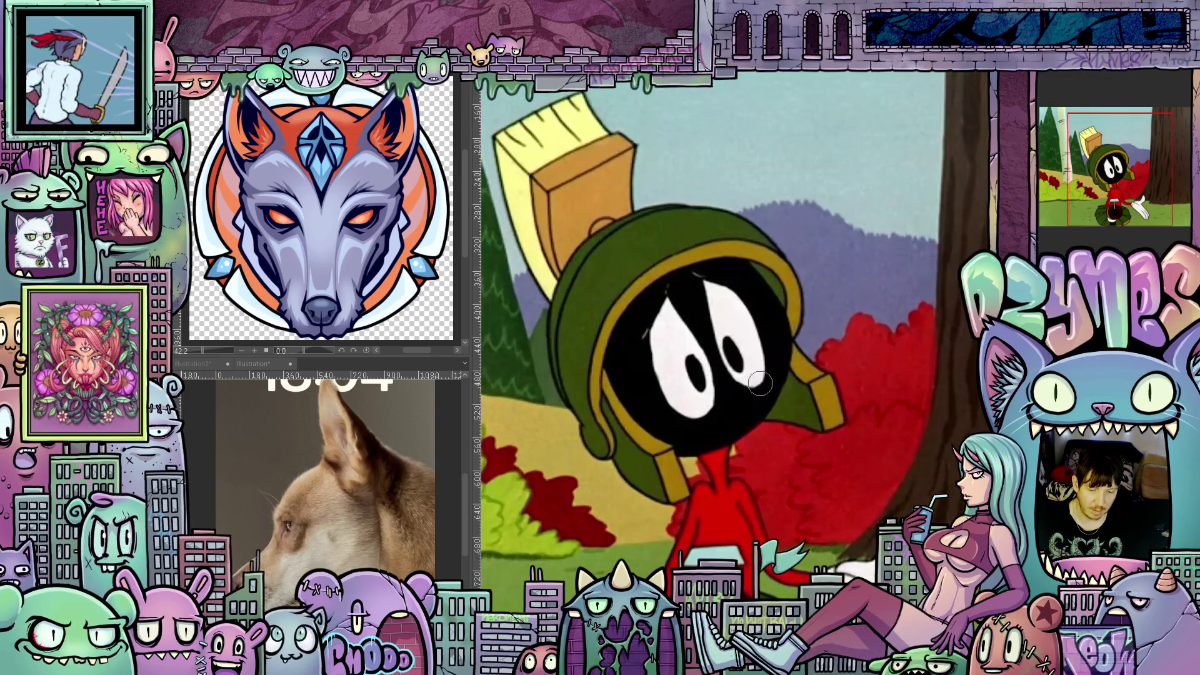
pyautogui.scroll(-2, 750, 381)
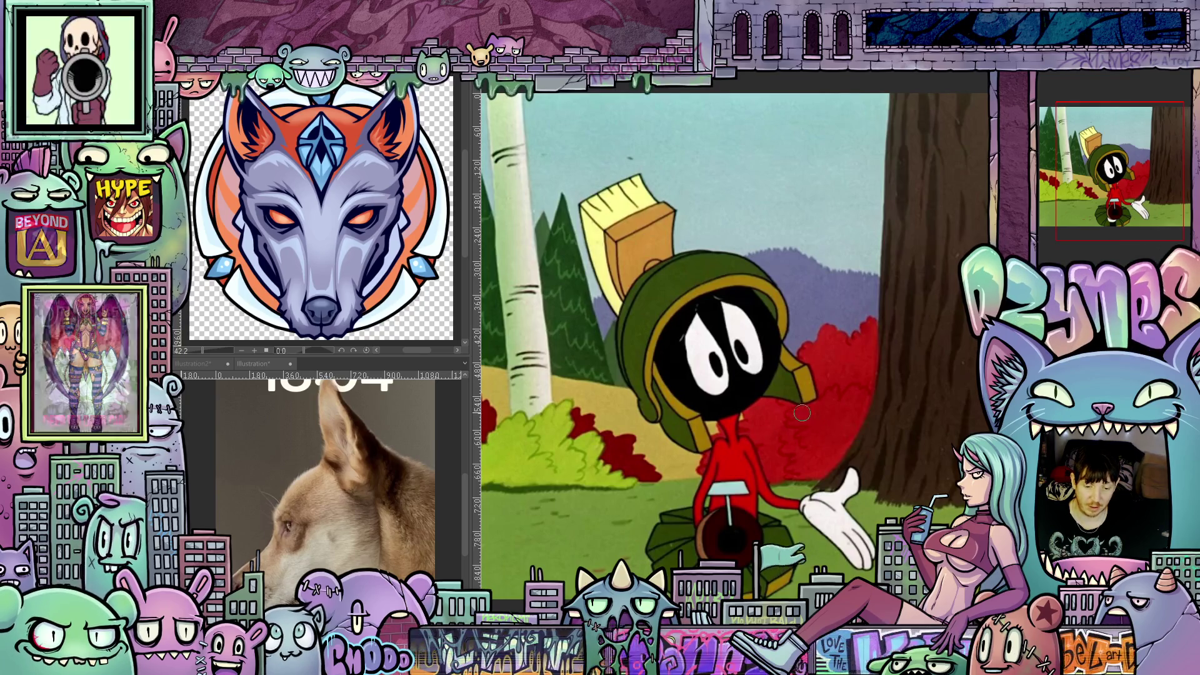
pyautogui.scroll(3, 815, 438)
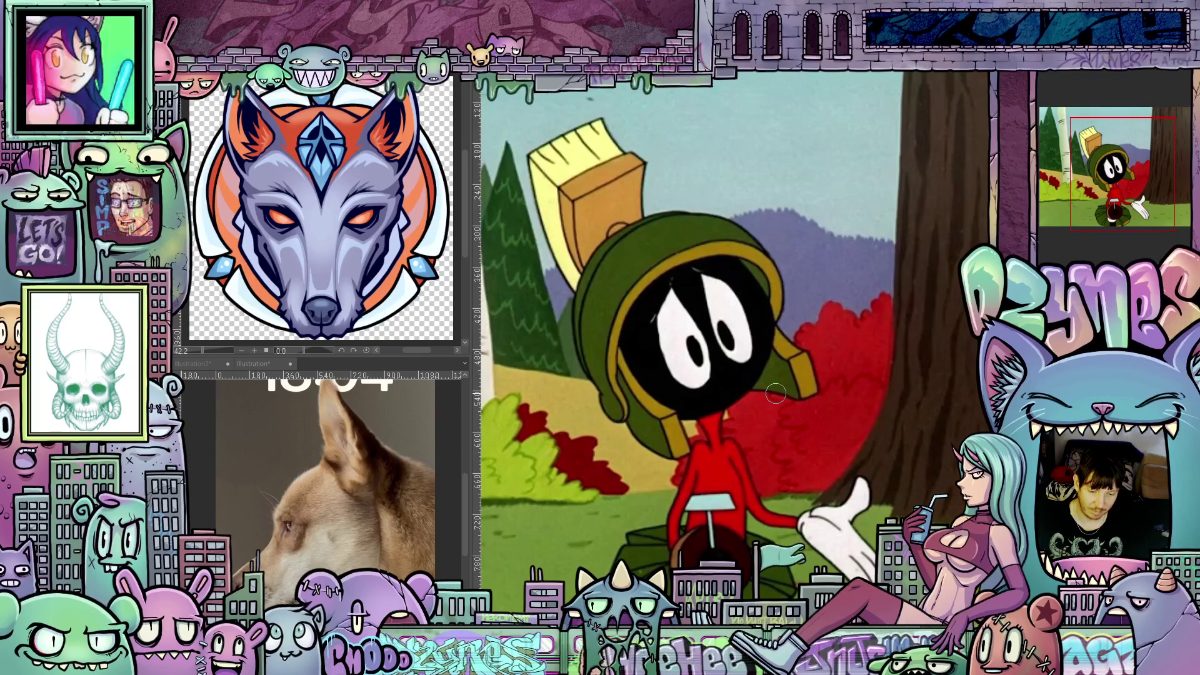
pyautogui.scroll(-1, 775, 392)
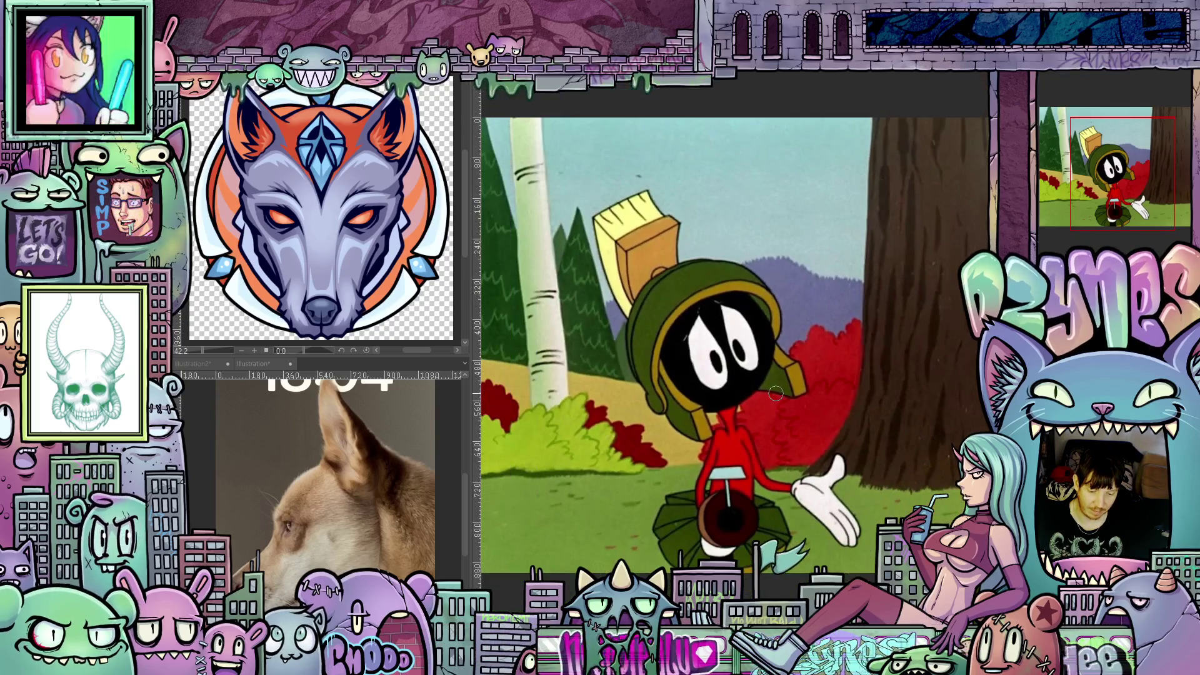
pyautogui.scroll(-1, 775, 393)
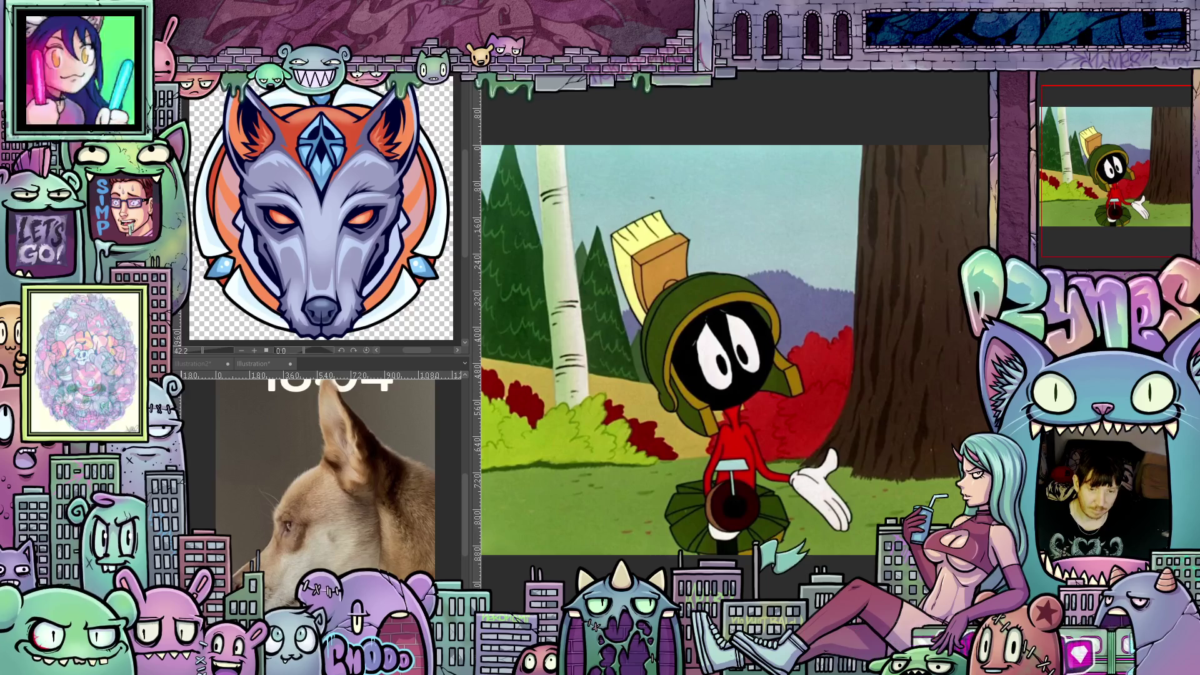
pyautogui.hotkey('ctrl', 'w')
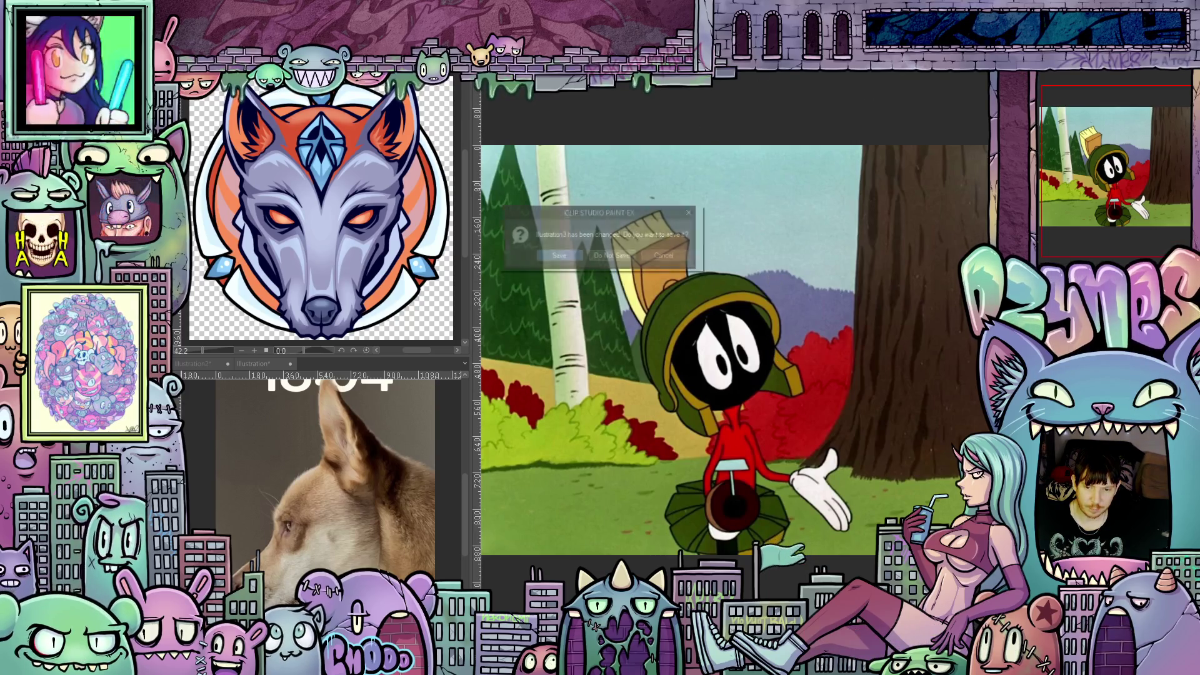
pyautogui.click(624, 257)
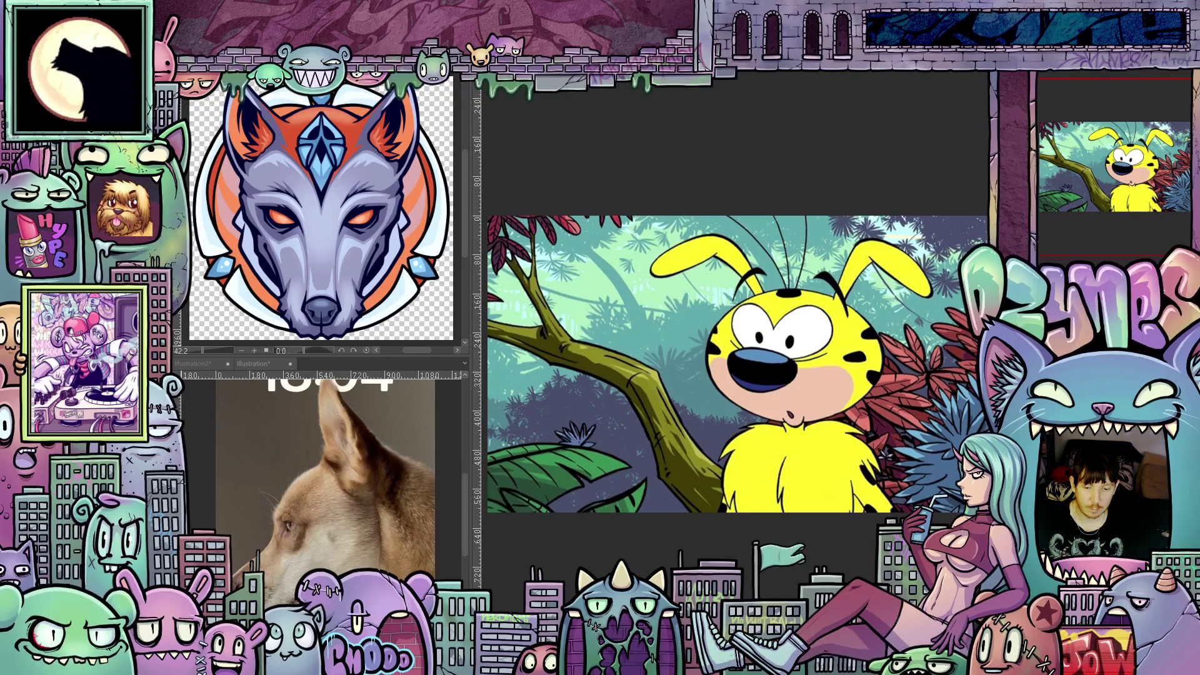
# Close the Illustration5 and Illustration4 reference canvases, discarding changes in each
pyautogui.hotkey('ctrl', 'w')
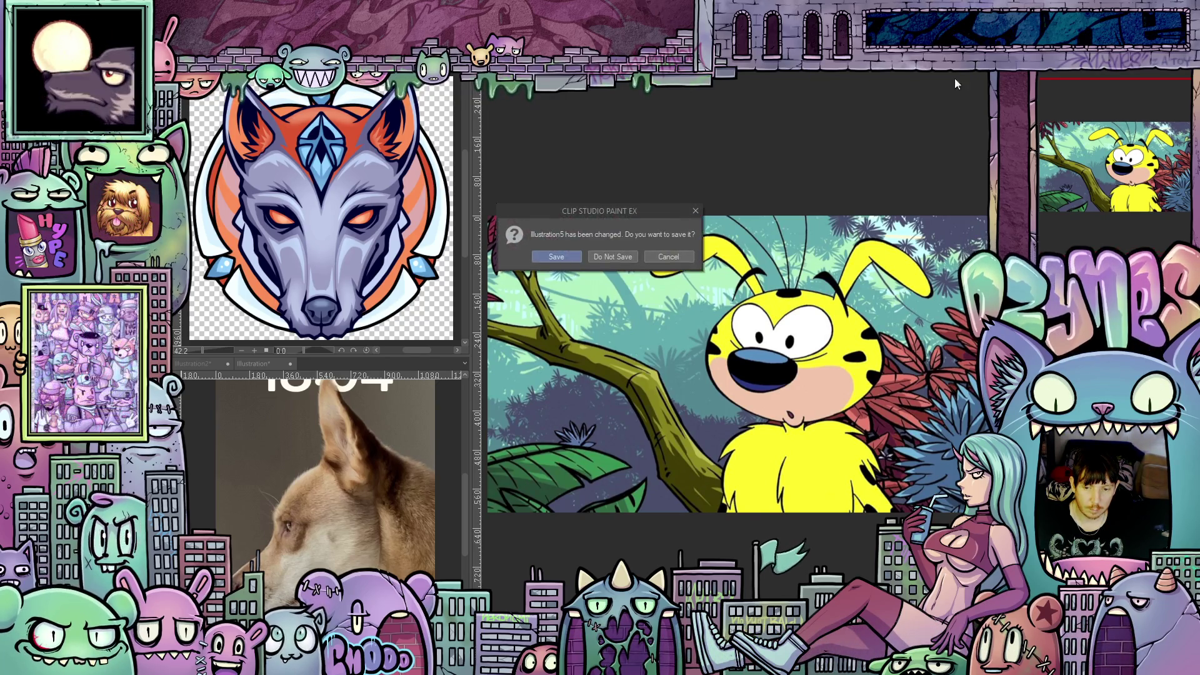
pyautogui.click(606, 255)
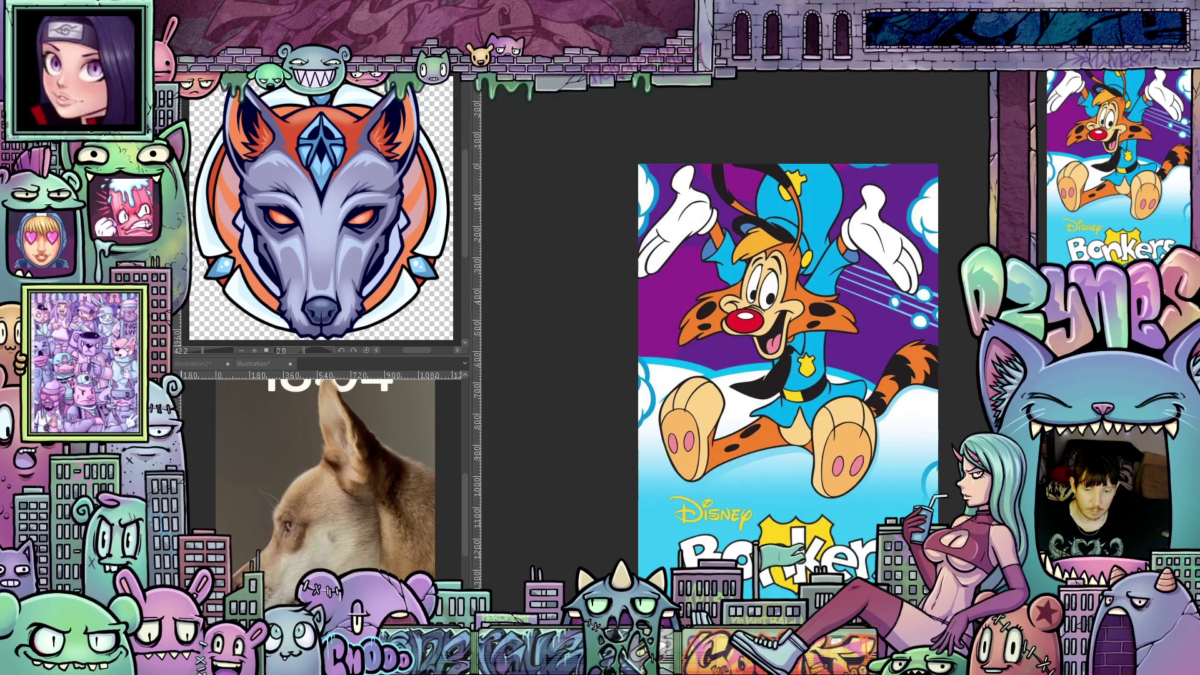
pyautogui.hotkey('ctrl', 'w')
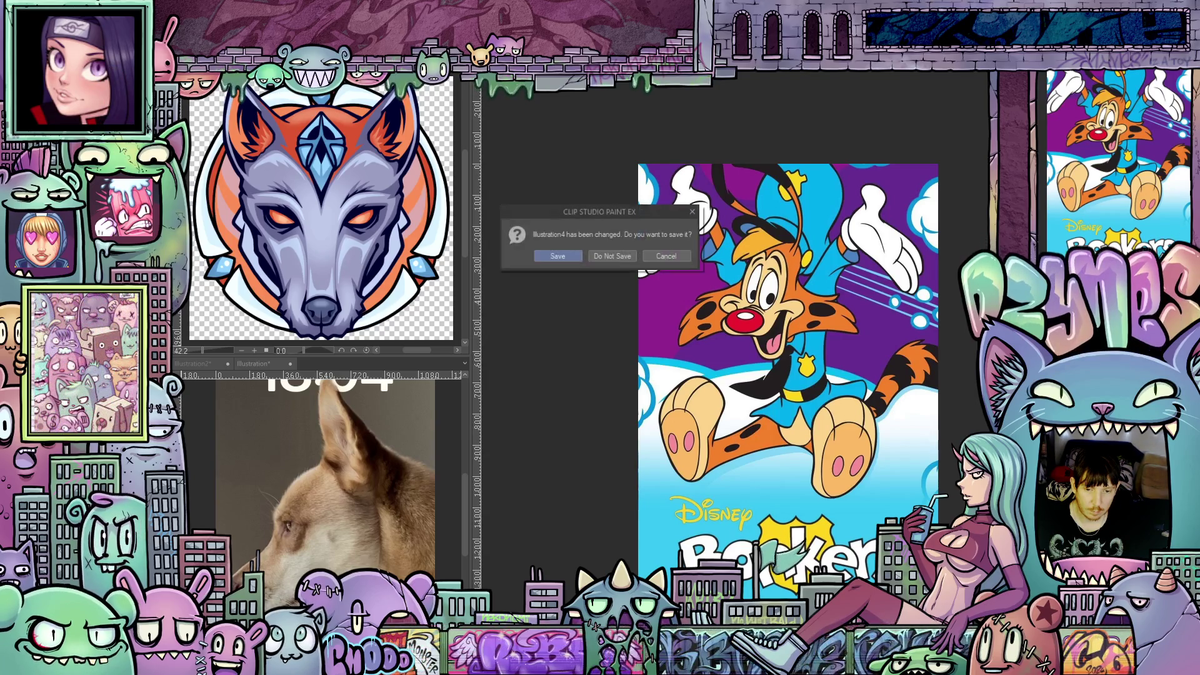
pyautogui.click(615, 257)
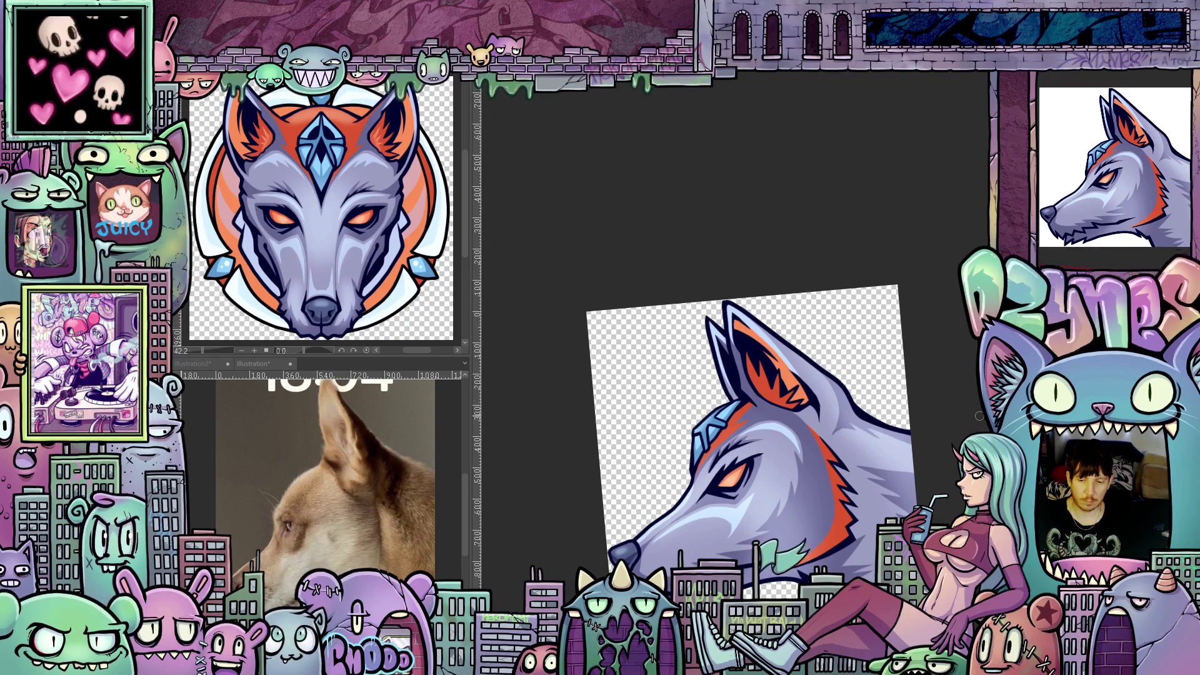
# Level and centre the wolf canvas view, then add a lavender paper background behind it
pyautogui.moveTo(979, 415)
pyautogui.mouseDown()
pyautogui.moveTo(944, 383)
pyautogui.moveTo(956, 383)
pyautogui.mouseUp()
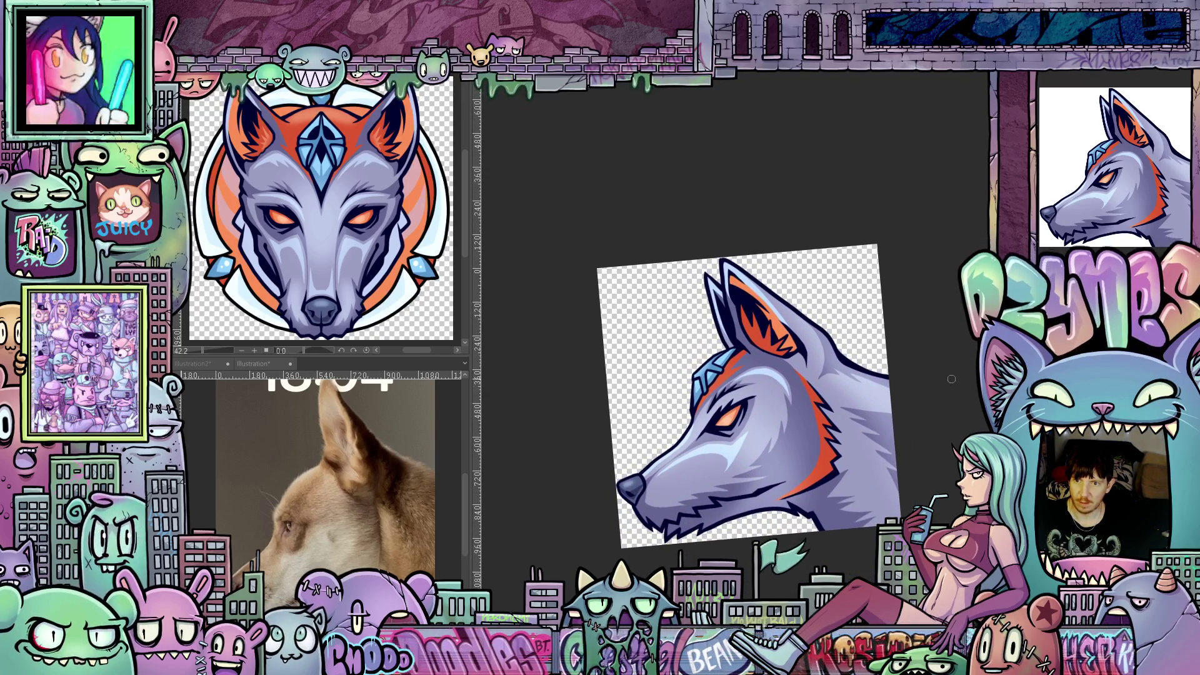
pyautogui.hotkey('ctrl', '0')
pyautogui.moveTo(946, 407)
pyautogui.mouseDown()
pyautogui.moveTo(938, 287)
pyautogui.moveTo(927, 341)
pyautogui.moveTo(943, 361)
pyautogui.moveTo(908, 356)
pyautogui.moveTo(935, 319)
pyautogui.moveTo(921, 335)
pyautogui.moveTo(922, 402)
pyautogui.moveTo(935, 417)
pyautogui.mouseUp()
pyautogui.scroll(1, 903, 373)
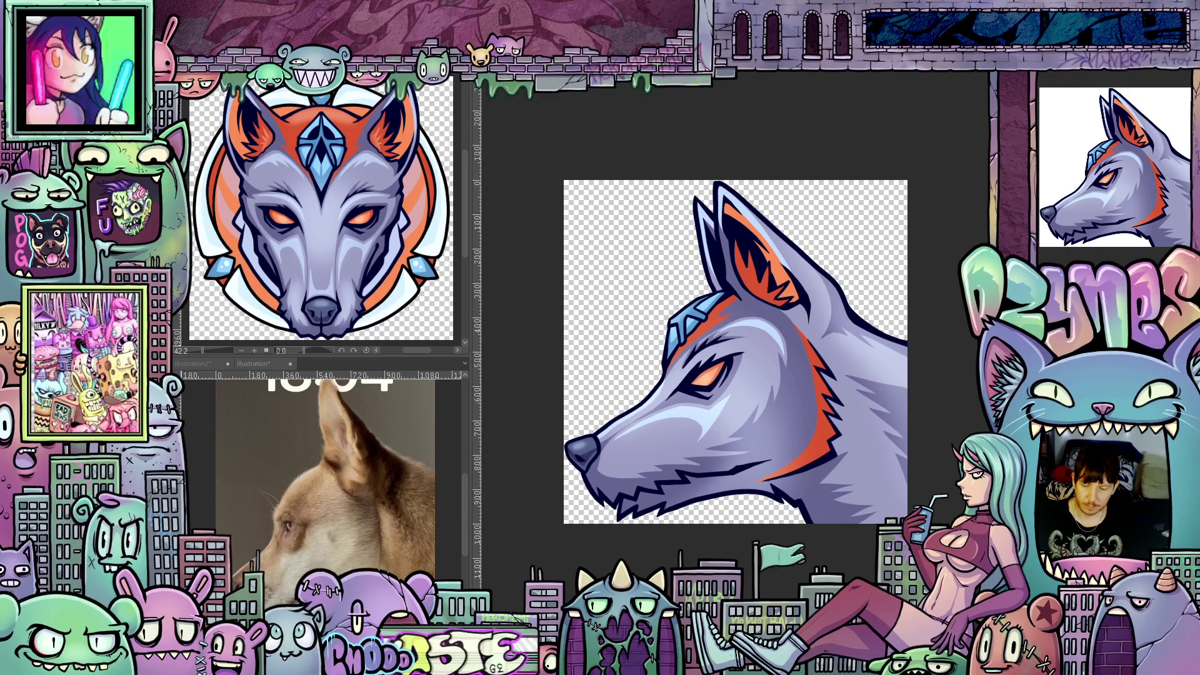
pyautogui.press('-')
pyautogui.press('-')
pyautogui.press('-')
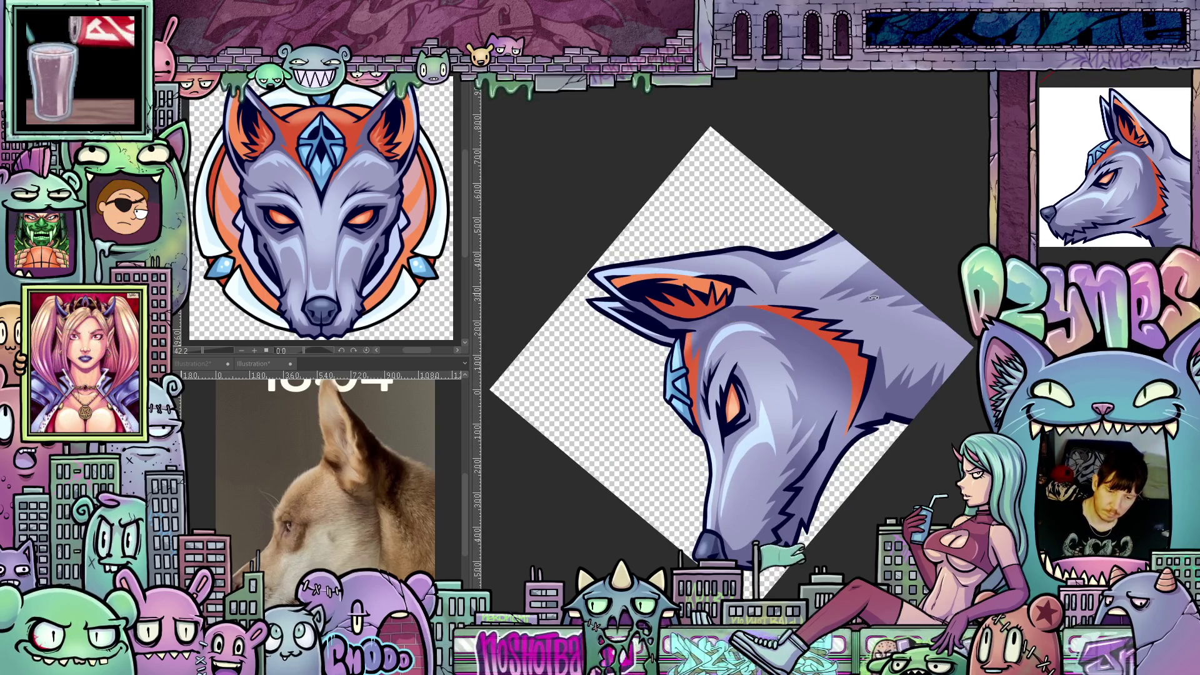
pyautogui.moveTo(874, 298); pyautogui.dragTo(713, 491)
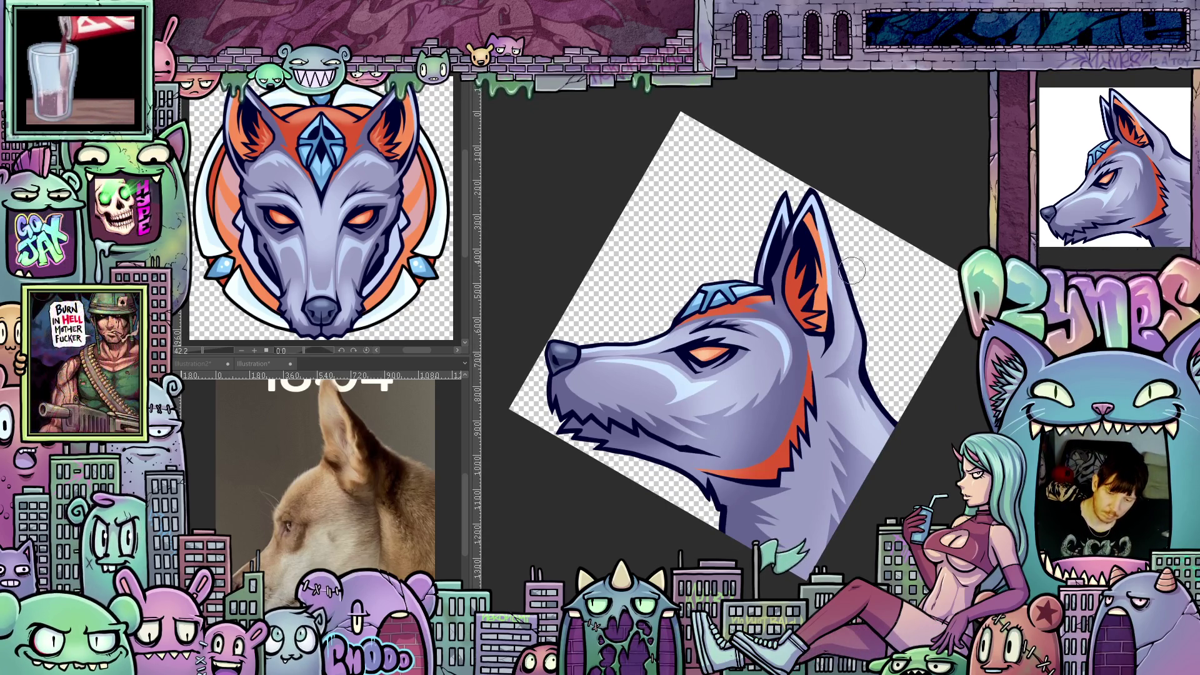
pyautogui.moveTo(934, 497); pyautogui.dragTo(965, 427)
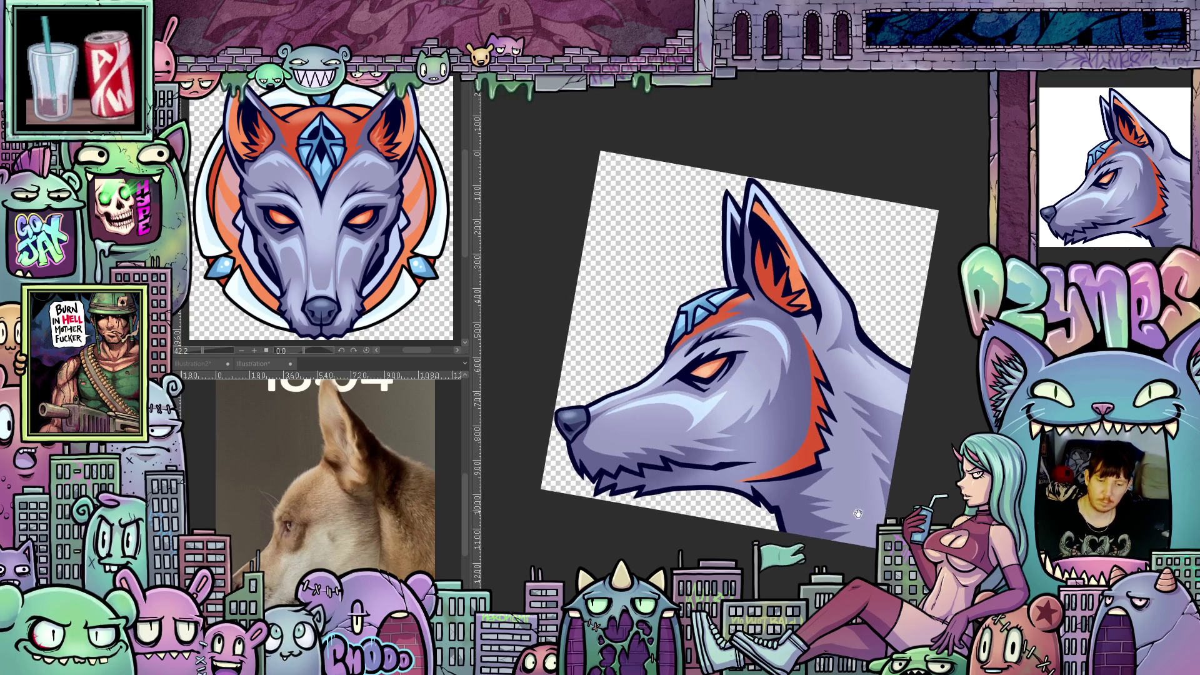
pyautogui.scroll(2, 965, 427)
pyautogui.scroll(2, 855, 528)
pyautogui.moveTo(854, 528); pyautogui.dragTo(900, 514)
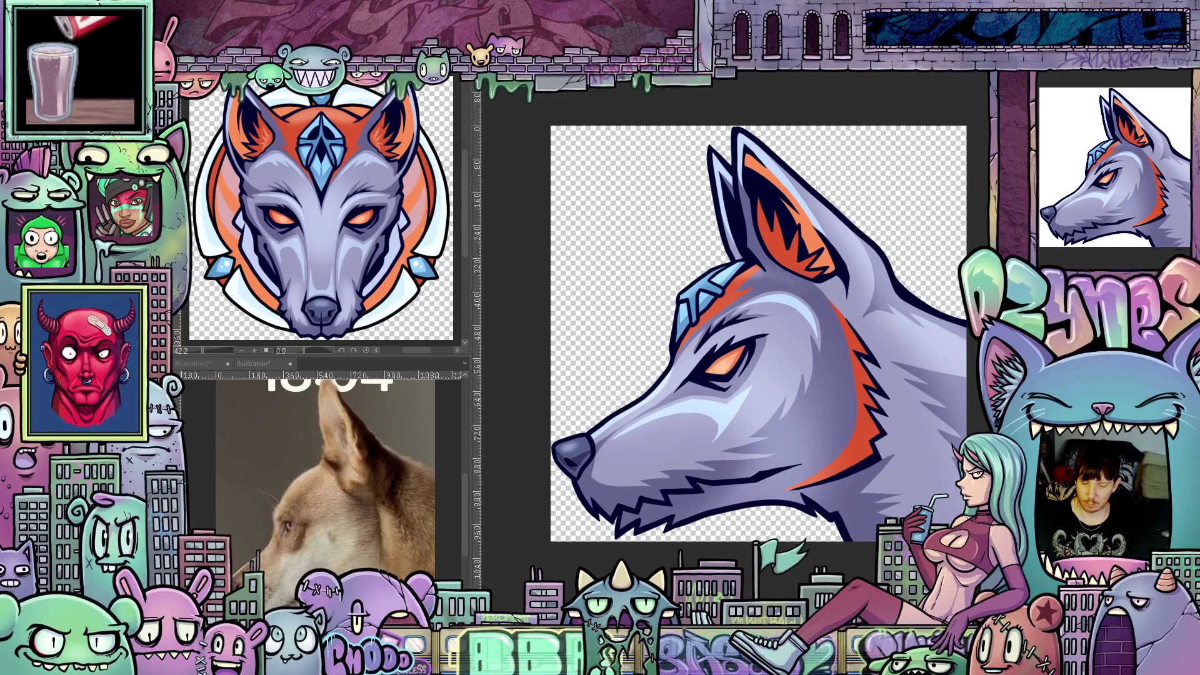
pyautogui.moveTo(756, 338); pyautogui.dragTo(809, 355)
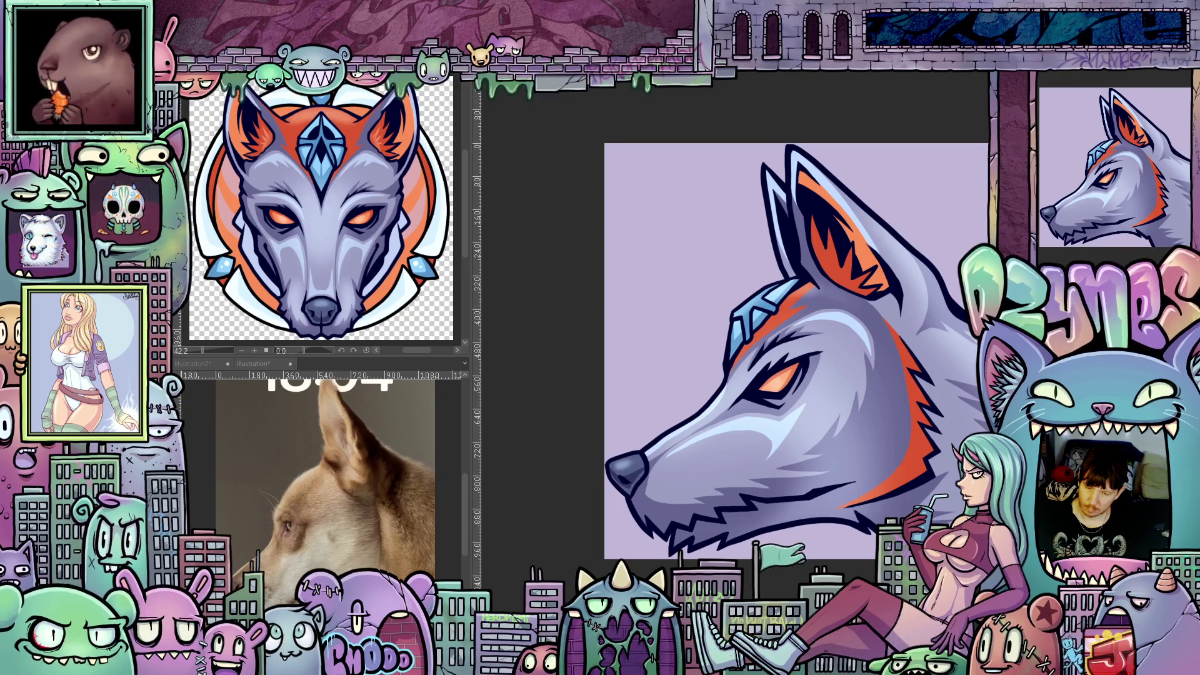
# Change the main drawing colour's hue from blue to bright red
pyautogui.click(458, 405)
pyautogui.moveTo(595, 445); pyautogui.dragTo(604, 400)
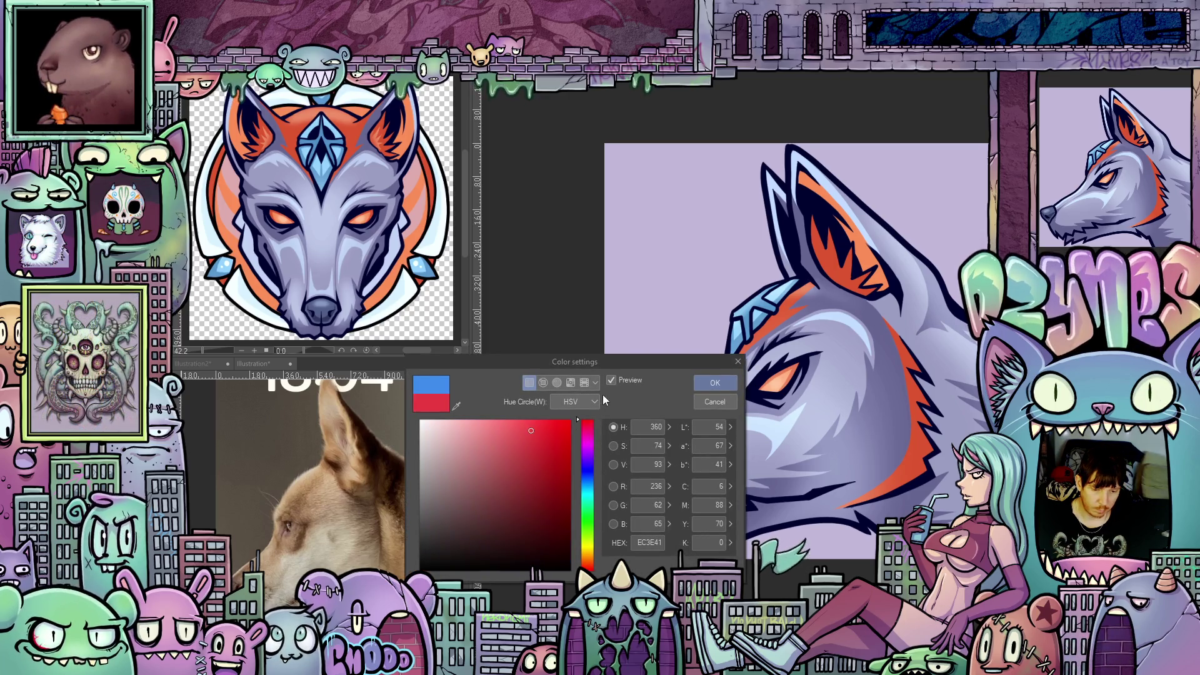
pyautogui.click(714, 383)
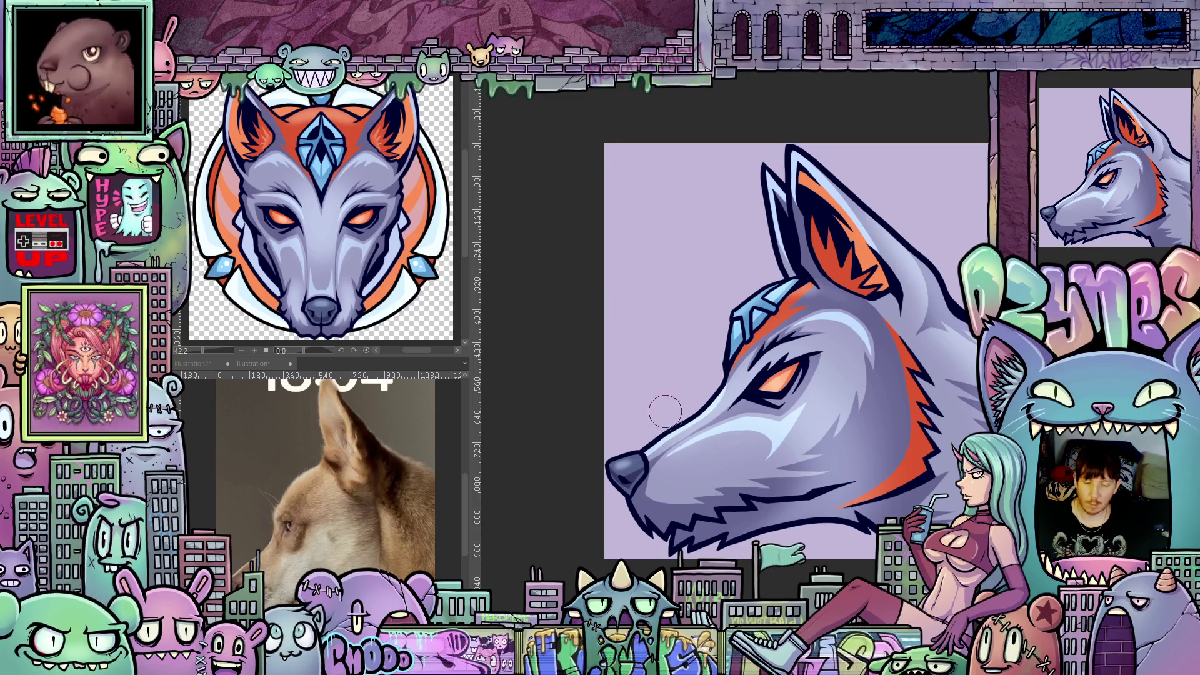
# Zoom in above the wolf head, tilt the view 45°, and draw a red lightning bolt
pyautogui.scroll(2, 742, 391)
pyautogui.moveTo(763, 411); pyautogui.dragTo(737, 462)
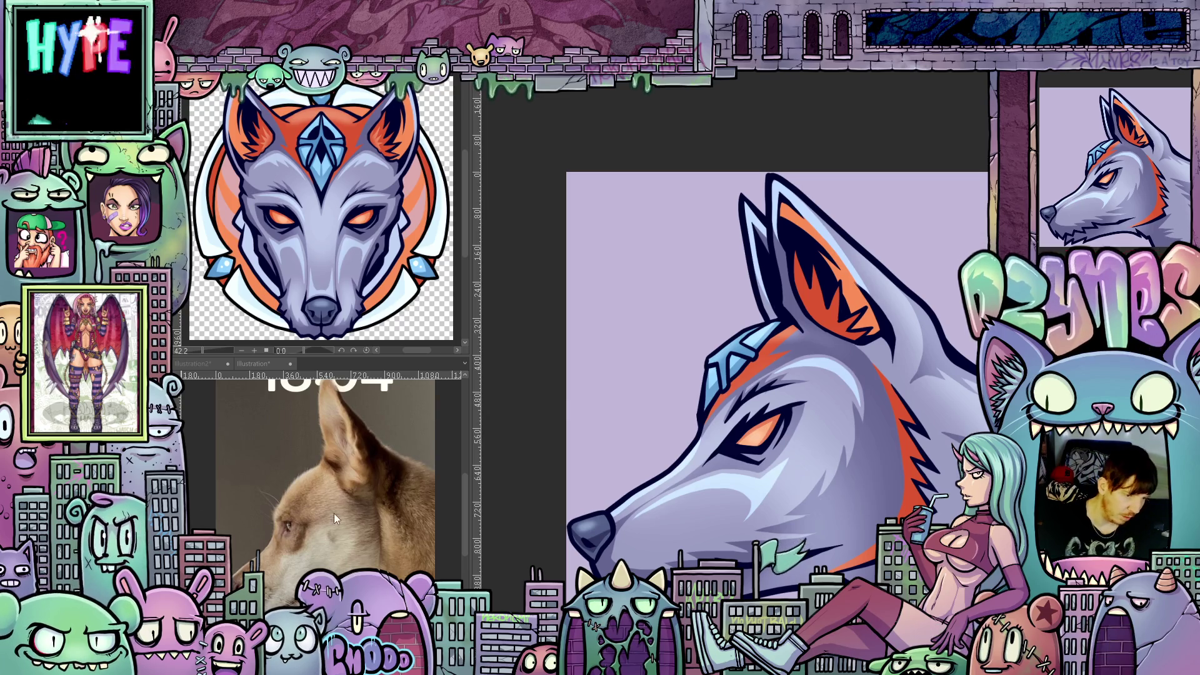
pyautogui.moveTo(779, 497); pyautogui.dragTo(869, 543)
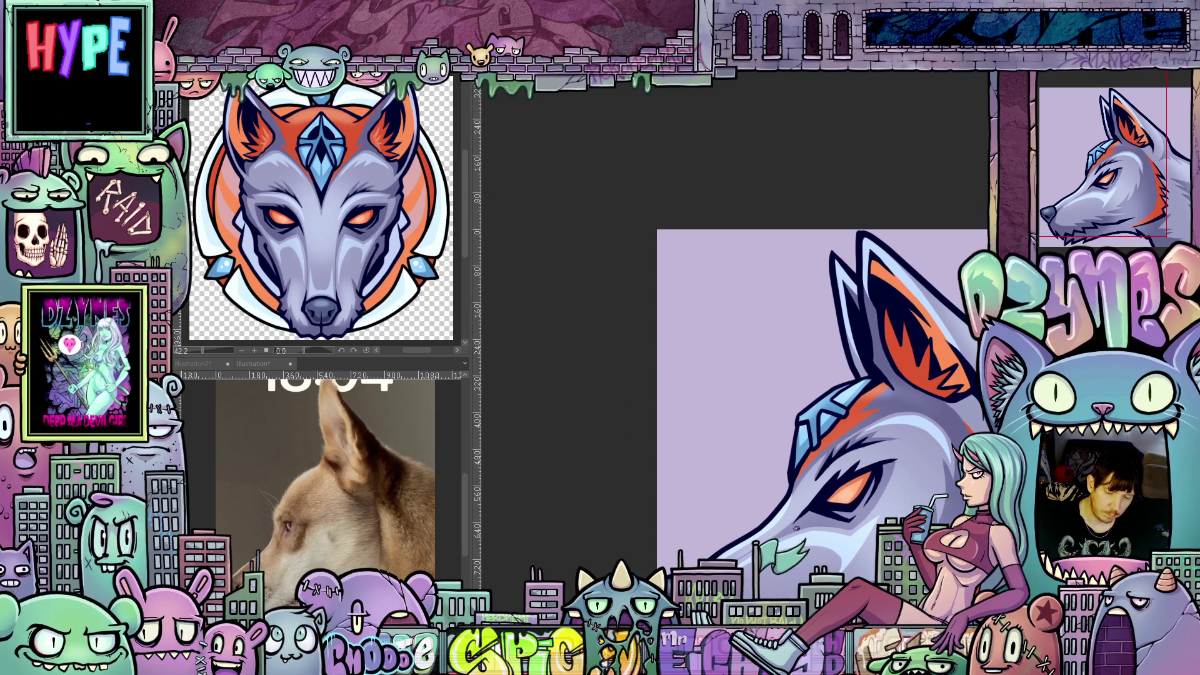
pyautogui.press('^')
pyautogui.press('^')
pyautogui.press('^')
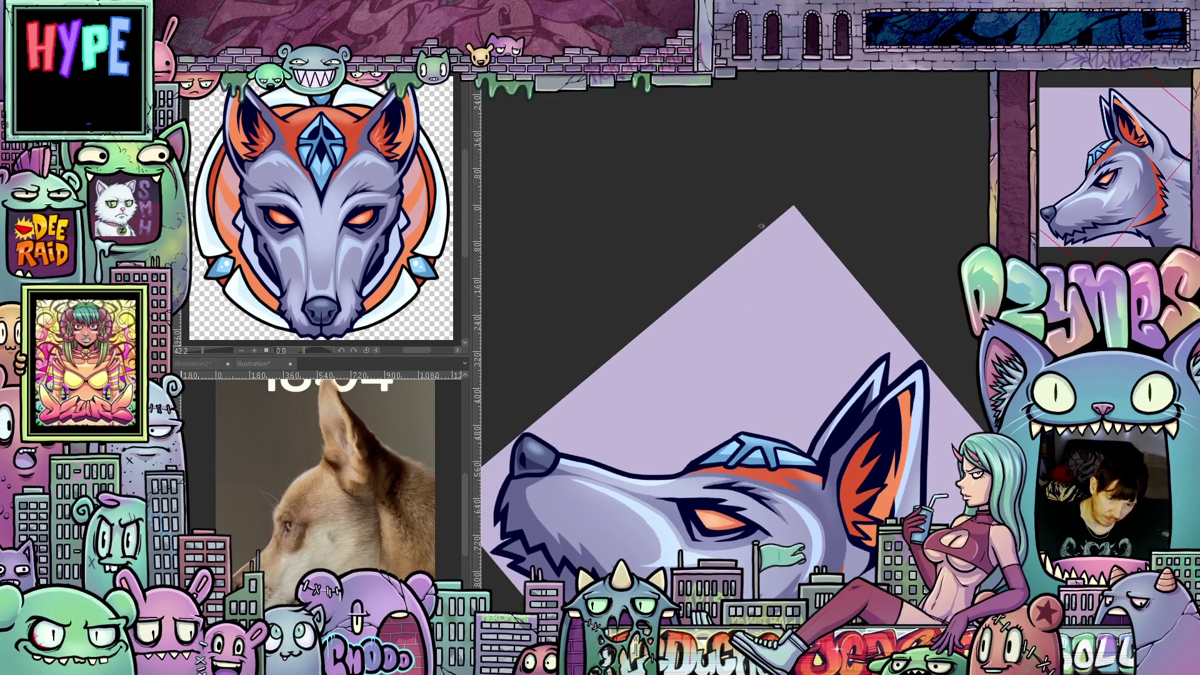
pyautogui.moveTo(732, 285)
pyautogui.mouseDown()
pyautogui.moveTo(742, 334)
pyautogui.moveTo(720, 381)
pyautogui.moveTo(725, 446)
pyautogui.mouseUp()
# Add a short branch and reinforce the red lightning bolt down toward the head
pyautogui.press('-')
pyautogui.press('-')
pyautogui.press('-')
pyautogui.press('^')
pyautogui.press('^')
pyautogui.press('^')
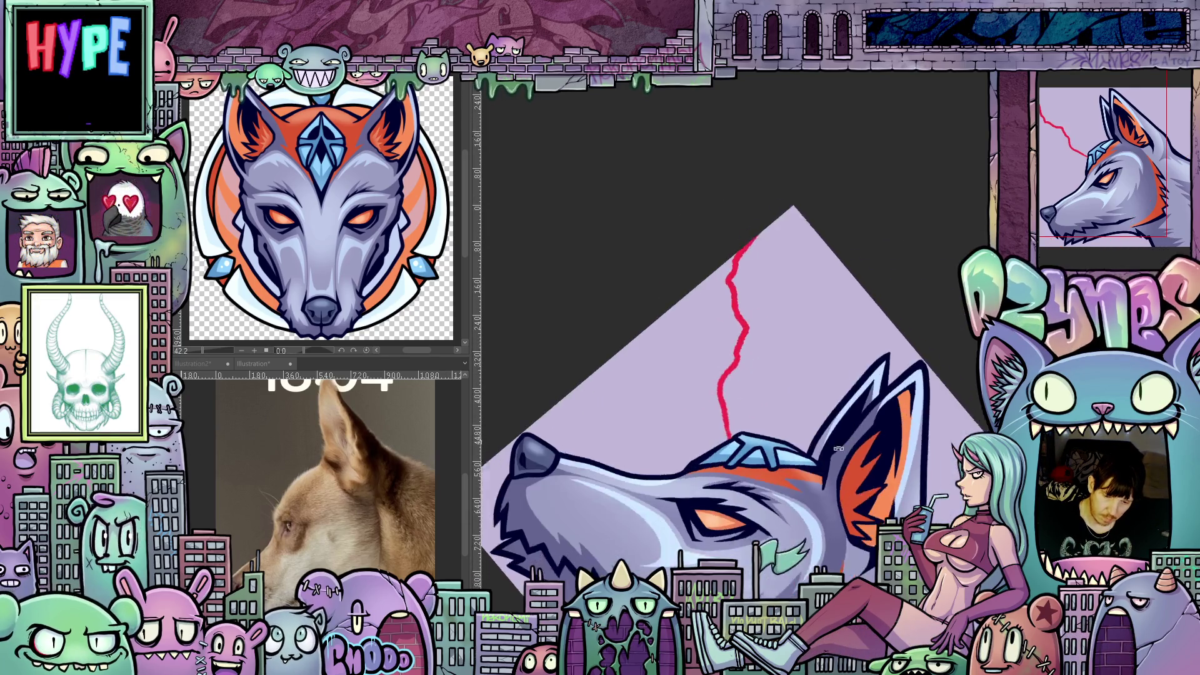
pyautogui.moveTo(670, 465); pyautogui.dragTo(671, 446)
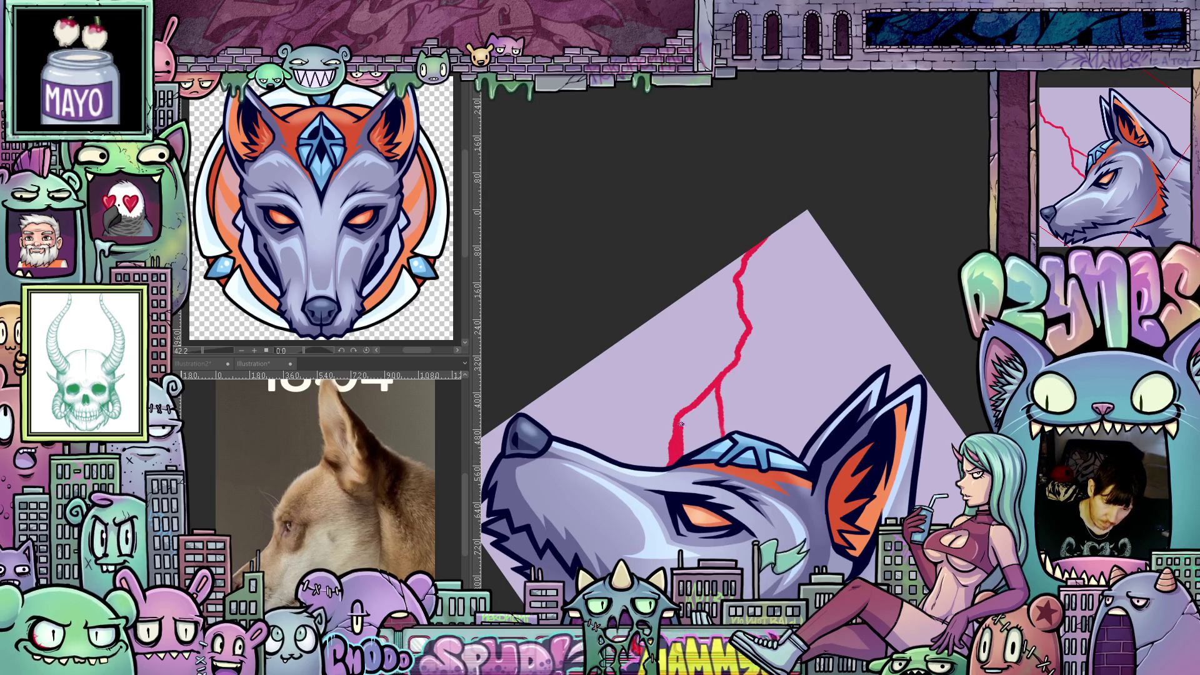
pyautogui.moveTo(717, 378); pyautogui.dragTo(735, 436)
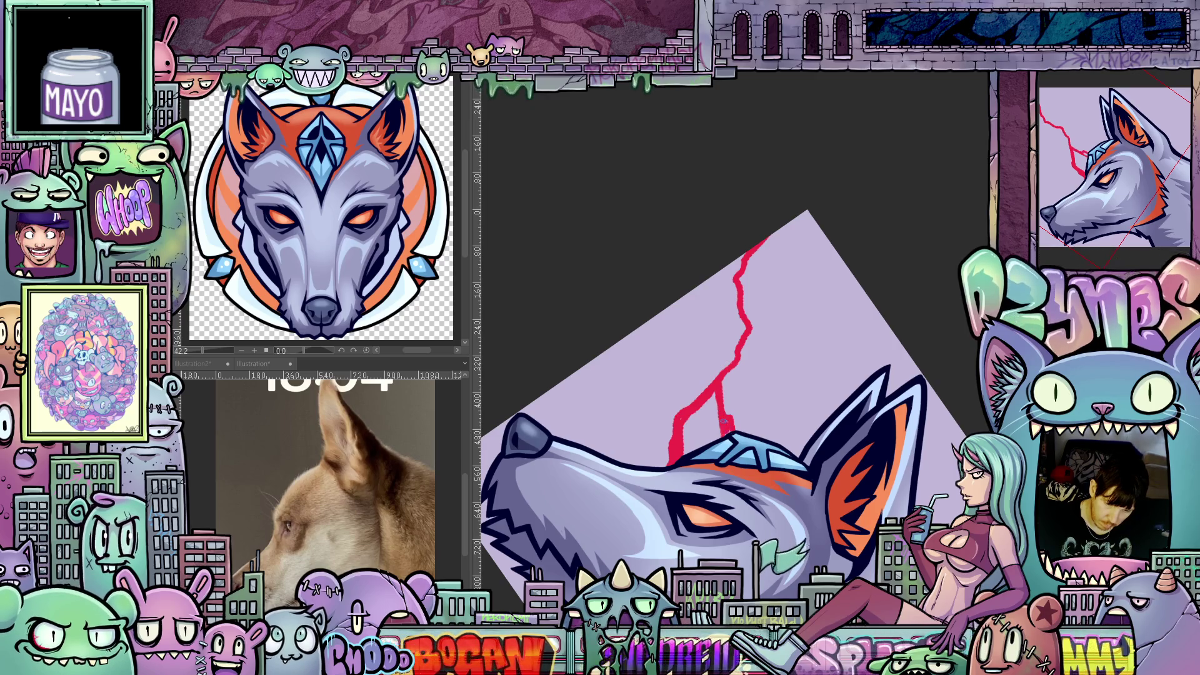
pyautogui.moveTo(868, 397); pyautogui.dragTo(723, 434)
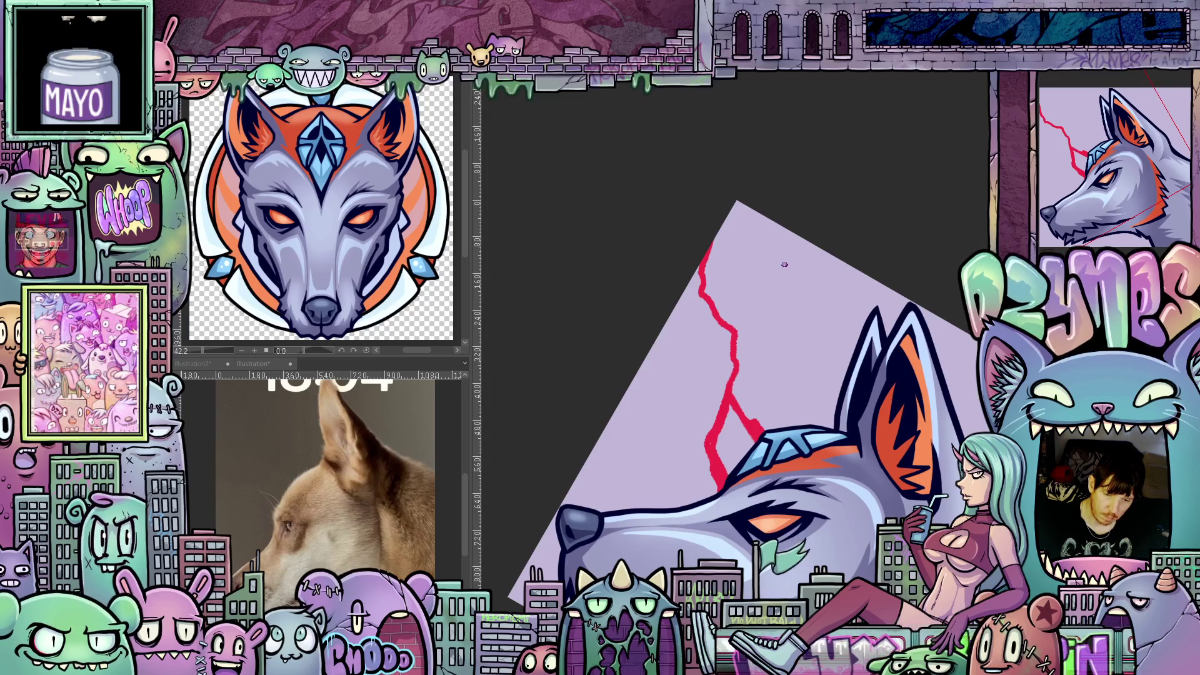
pyautogui.moveTo(765, 218); pyautogui.dragTo(771, 248)
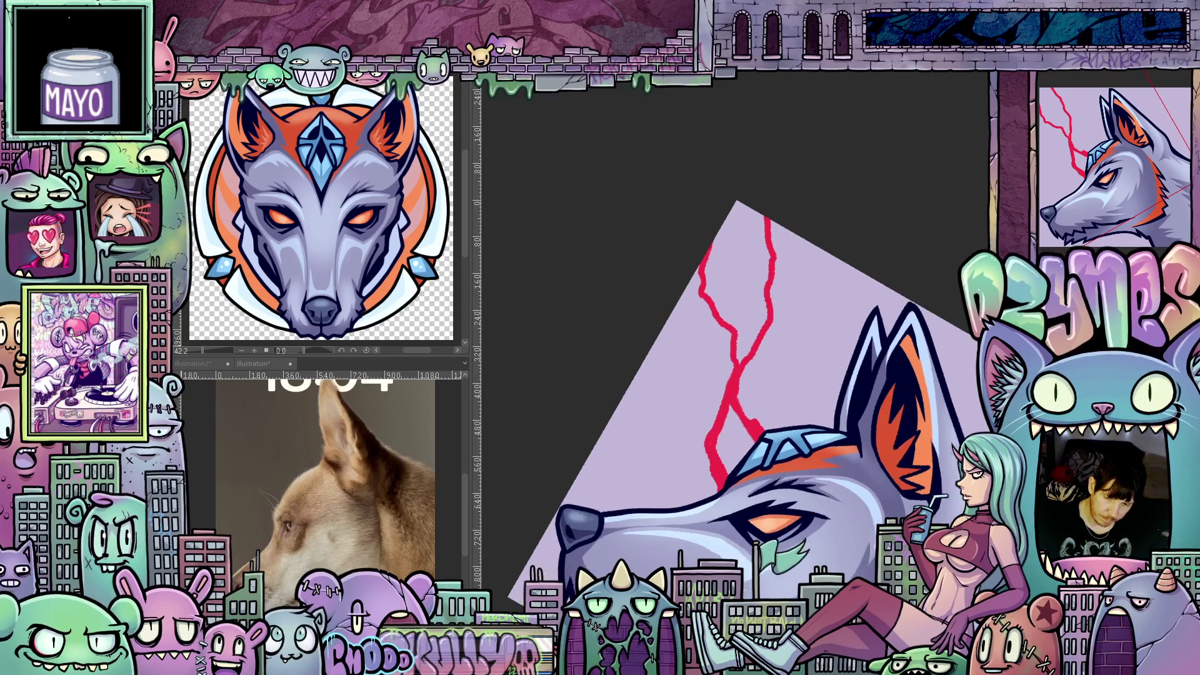
# Draw another red lightning bolt and thicken the right stroke up to the canvas edge
pyautogui.press('^')
pyautogui.moveTo(793, 436)
pyautogui.mouseDown()
pyautogui.moveTo(757, 368)
pyautogui.moveTo(782, 292)
pyautogui.mouseUp()
pyautogui.moveTo(675, 437)
pyautogui.mouseDown()
pyautogui.moveTo(640, 504)
pyautogui.moveTo(584, 450)
pyautogui.mouseUp()
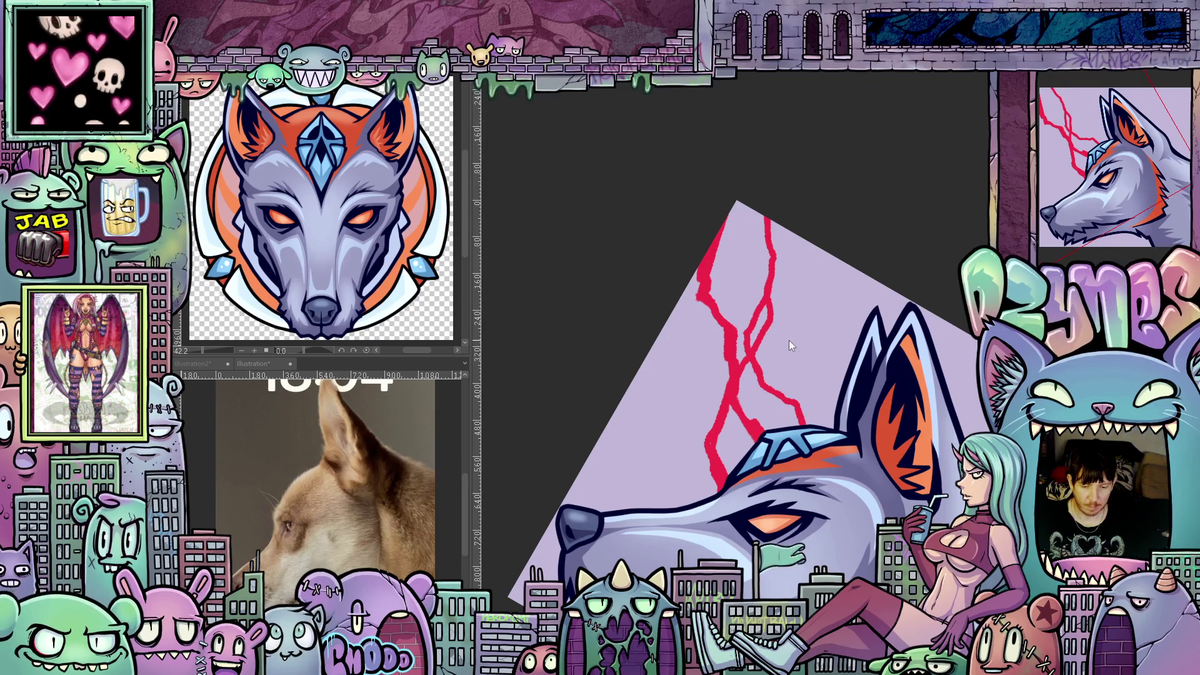
pyautogui.moveTo(810, 345); pyautogui.dragTo(748, 348)
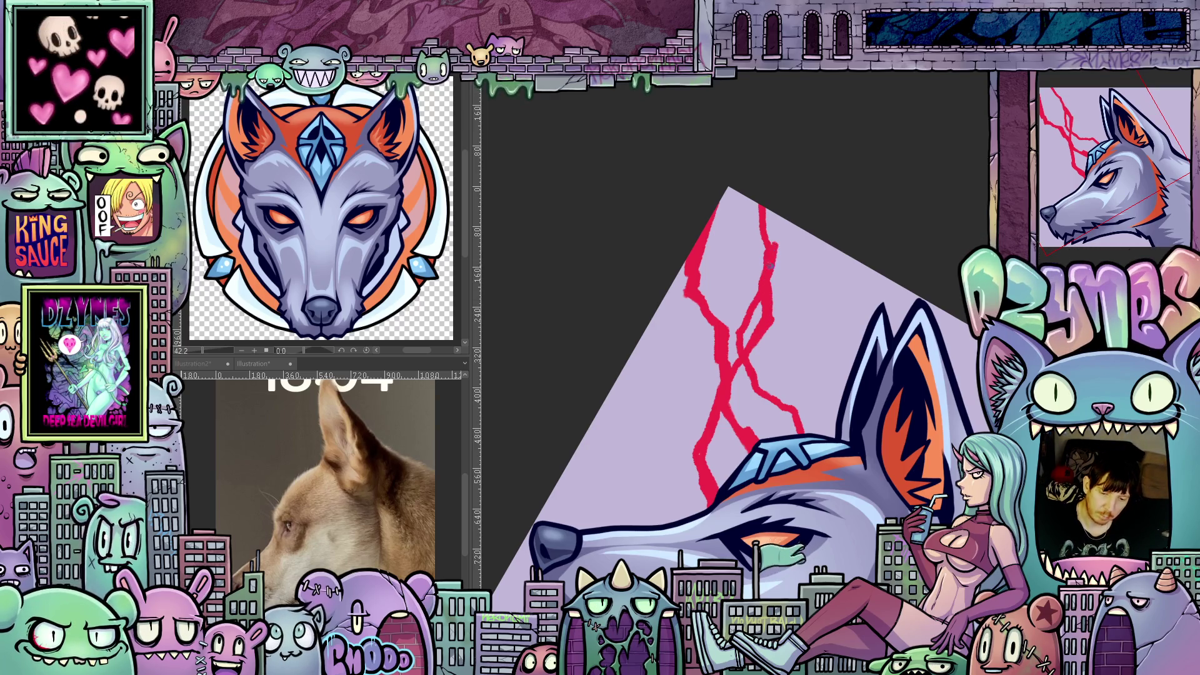
pyautogui.moveTo(763, 226); pyautogui.dragTo(751, 193)
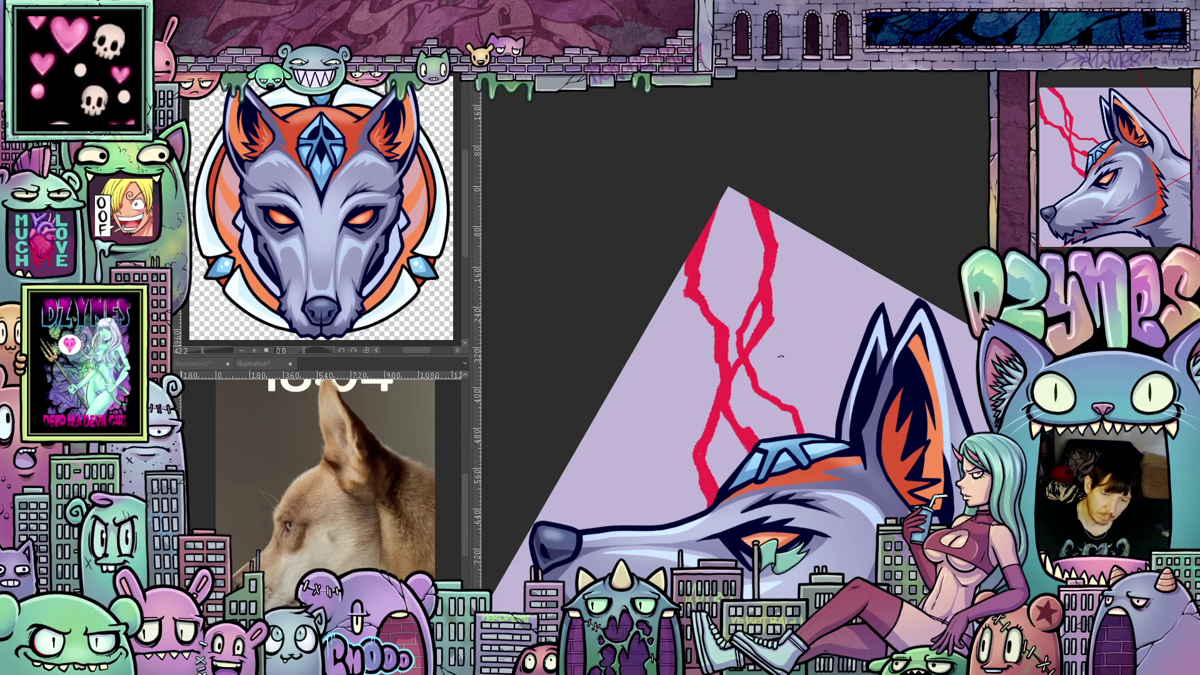
pyautogui.moveTo(861, 498)
pyautogui.mouseDown()
pyautogui.moveTo(911, 470)
pyautogui.moveTo(950, 511)
pyautogui.moveTo(910, 565)
pyautogui.mouseUp()
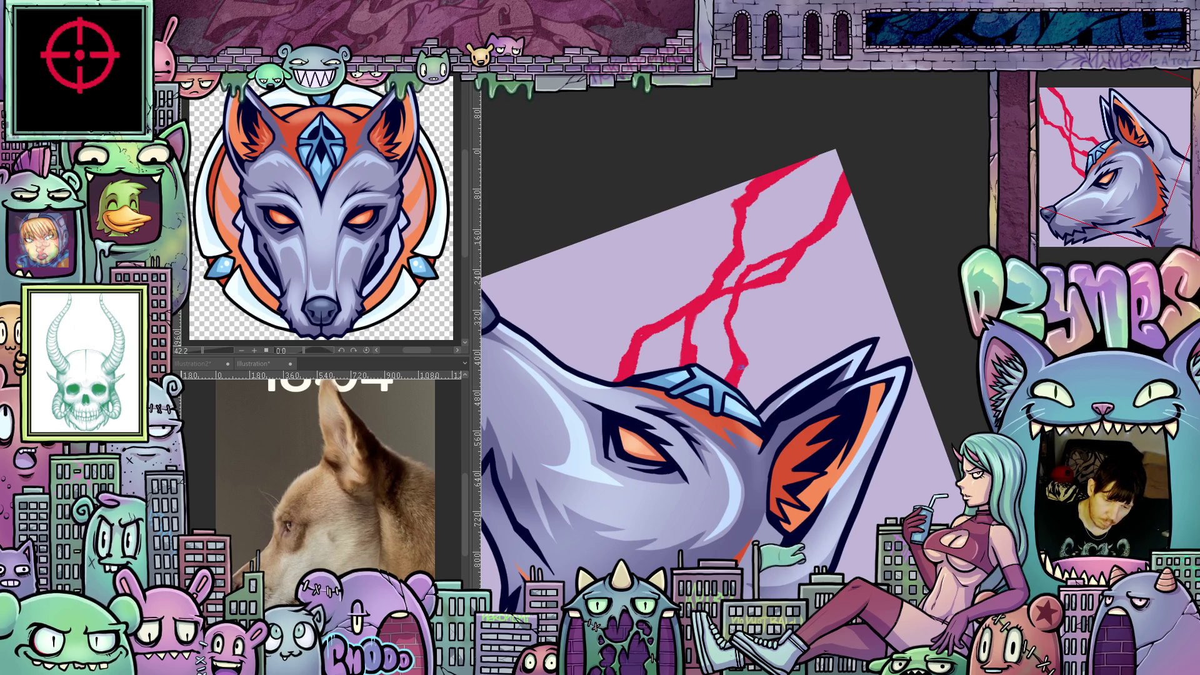
# Rotate the view to bring the wolf head level, then turn the red lightning lines black
pyautogui.moveTo(728, 318); pyautogui.dragTo(673, 438)
pyautogui.moveTo(692, 506); pyautogui.dragTo(676, 475)
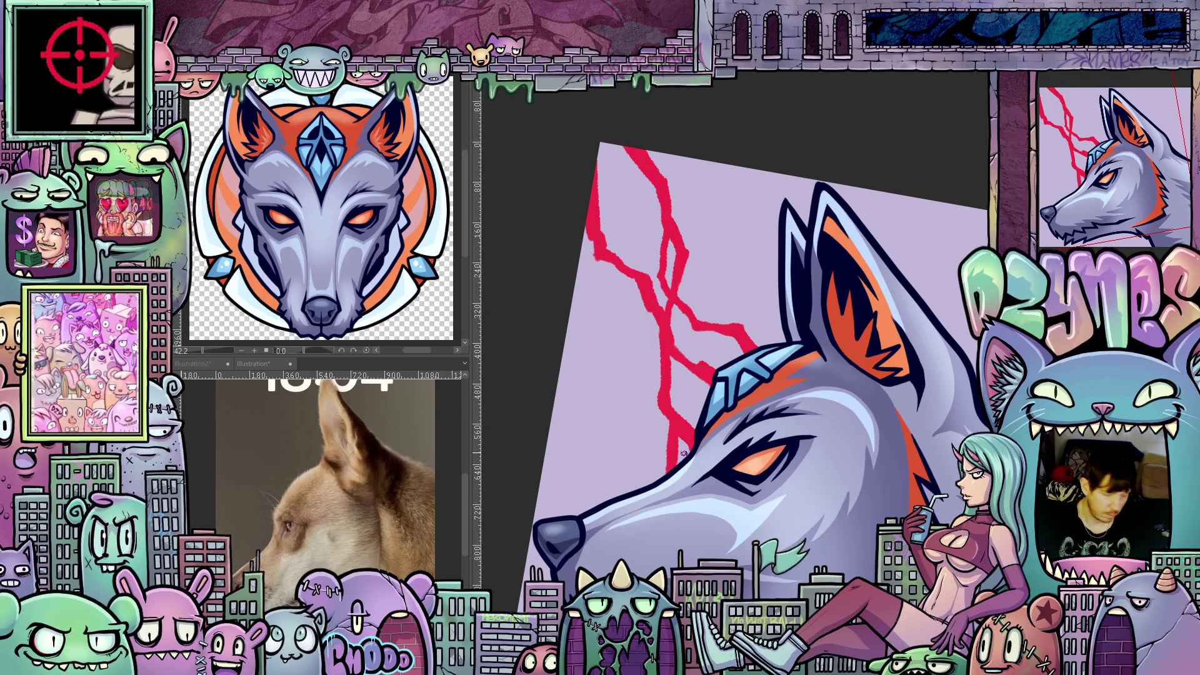
pyautogui.moveTo(683, 453)
pyautogui.mouseDown()
pyautogui.moveTo(776, 340)
pyautogui.moveTo(787, 380)
pyautogui.mouseUp()
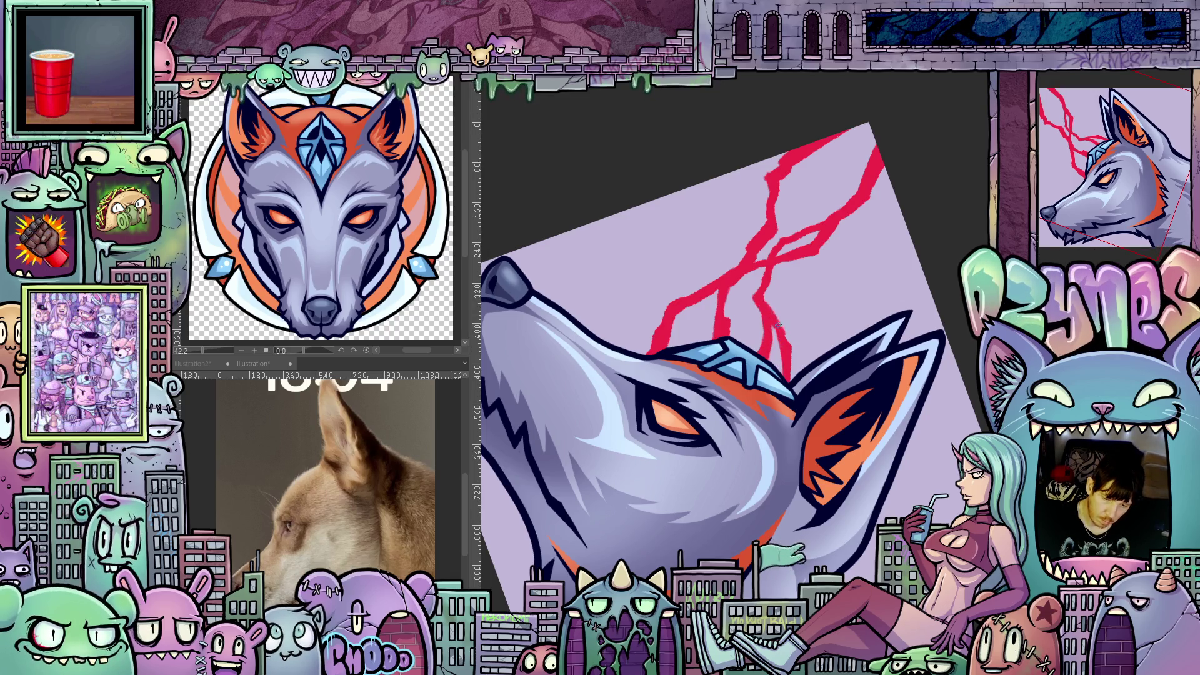
pyautogui.moveTo(787, 342)
pyautogui.mouseDown()
pyautogui.moveTo(712, 403)
pyautogui.moveTo(729, 515)
pyautogui.mouseUp()
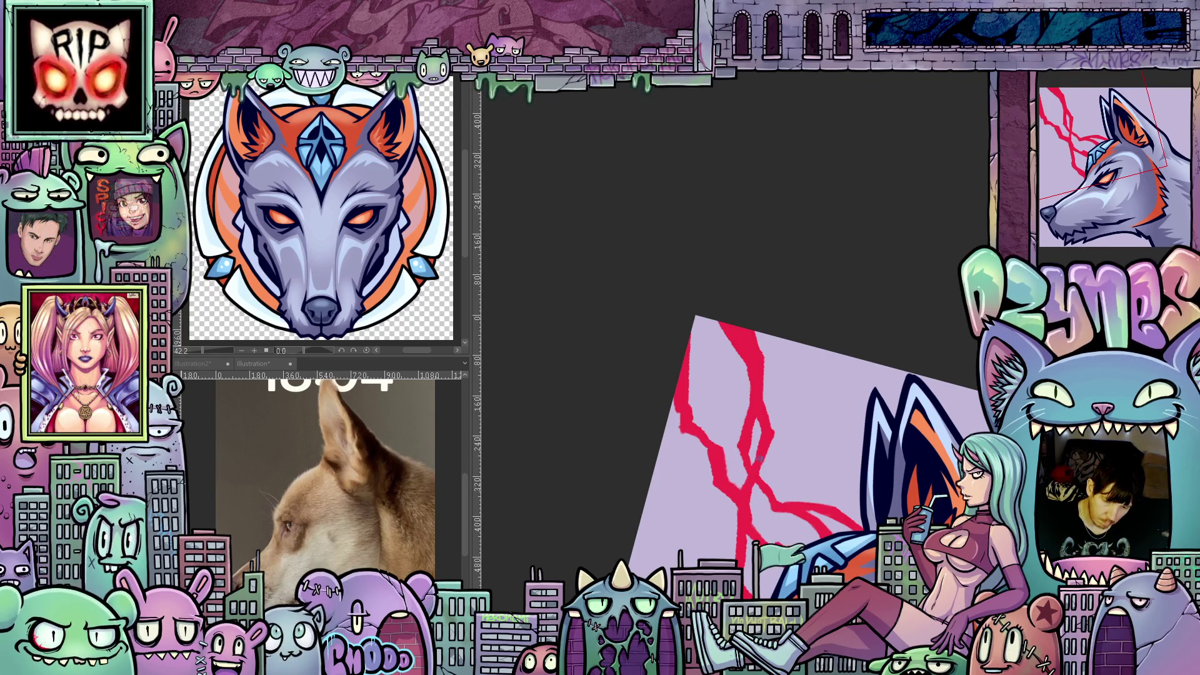
pyautogui.moveTo(834, 531); pyautogui.dragTo(802, 392)
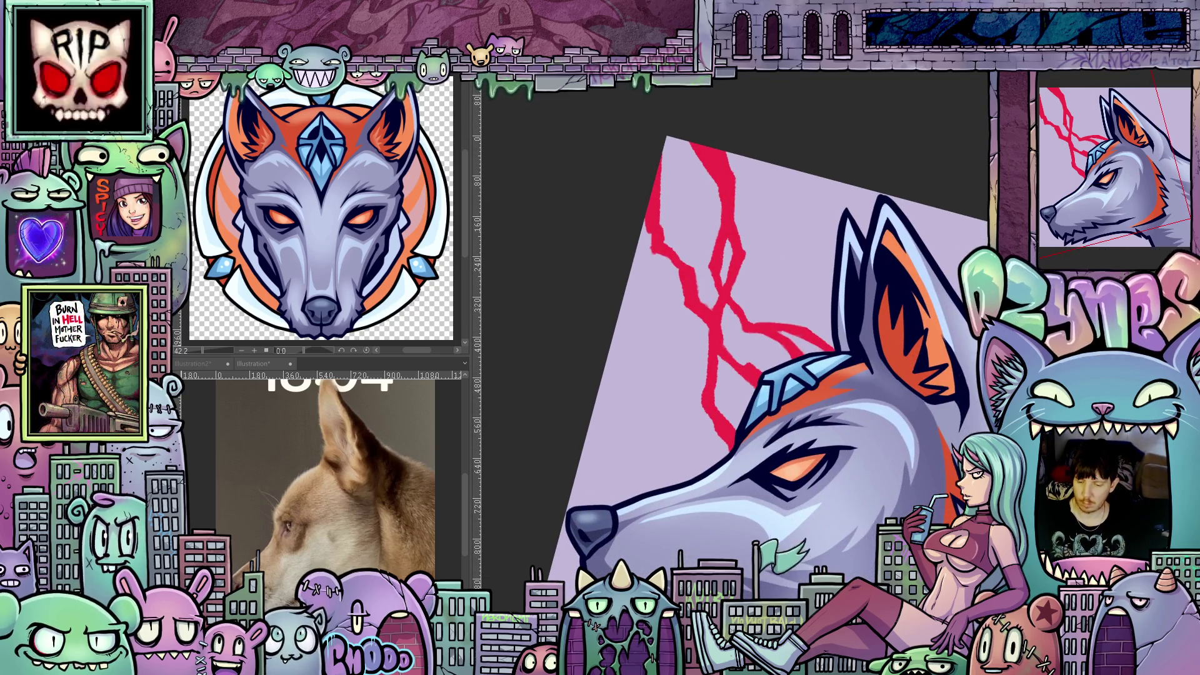
pyautogui.hotkey('ctrl', 'z')
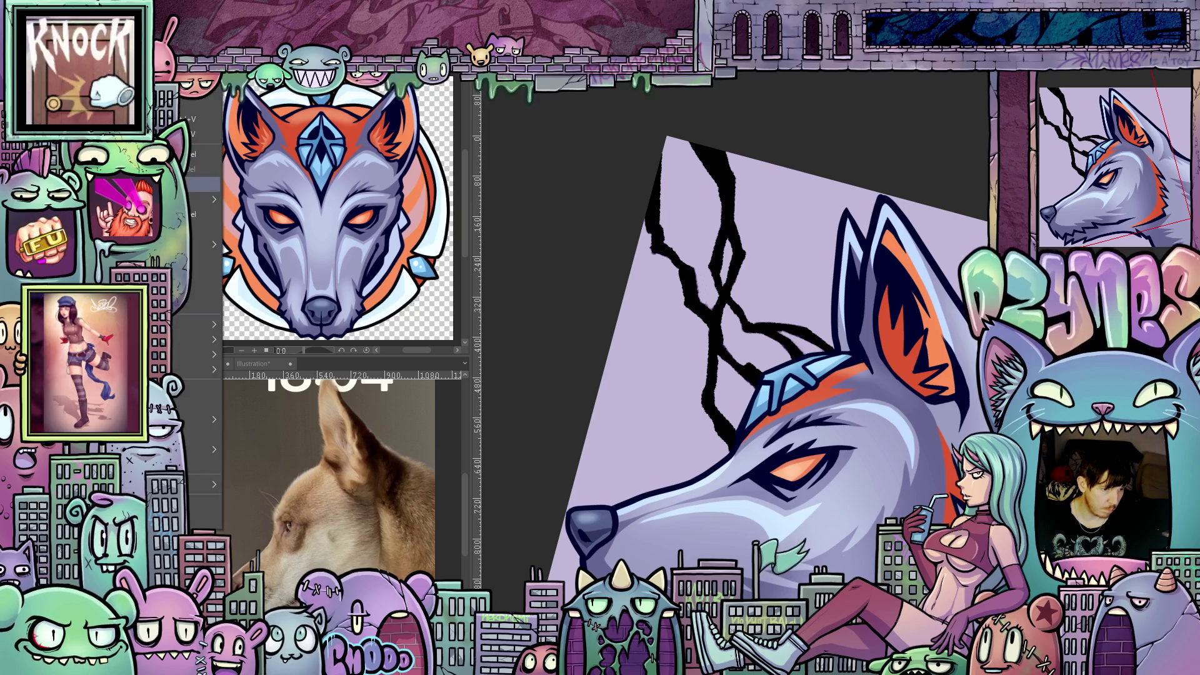
# Recolour the lightning layer's lines deep blue using the Layer menu's layer colour option
pyautogui.click(207, 274)
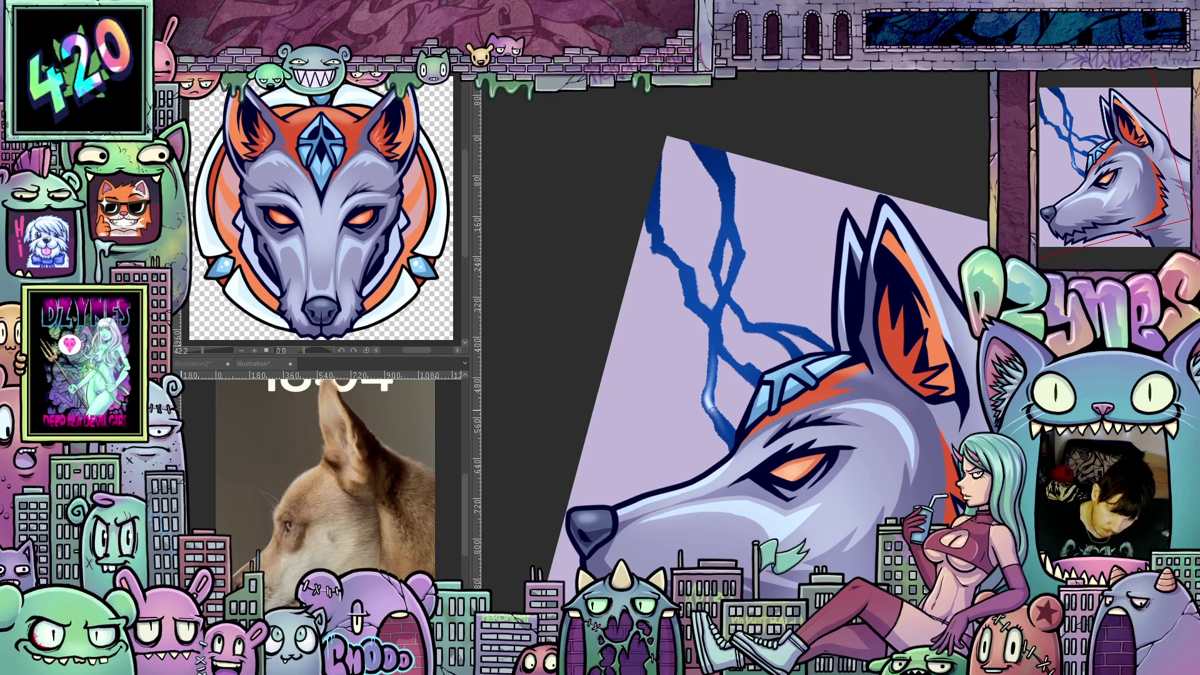
# Zoom in on the lightning and paint lighter blue highlights along the blue strokes
pyautogui.moveTo(870, 475); pyautogui.dragTo(740, 393)
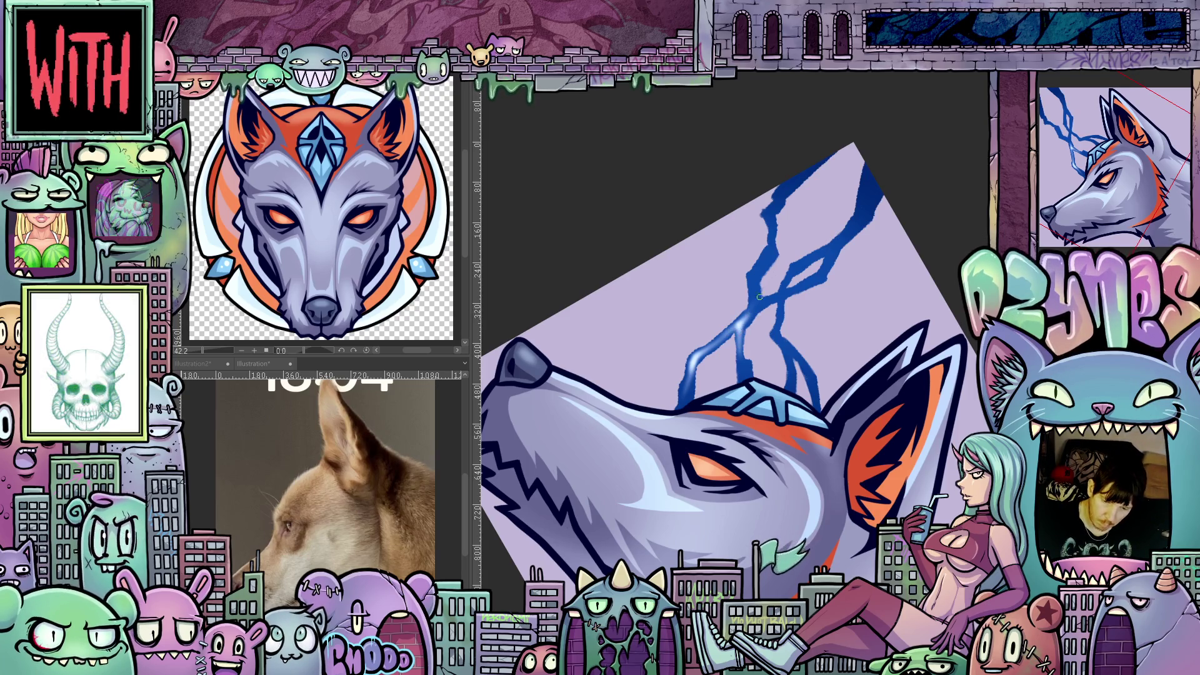
pyautogui.moveTo(758, 306)
pyautogui.mouseDown()
pyautogui.moveTo(757, 447)
pyautogui.moveTo(817, 531)
pyautogui.mouseUp()
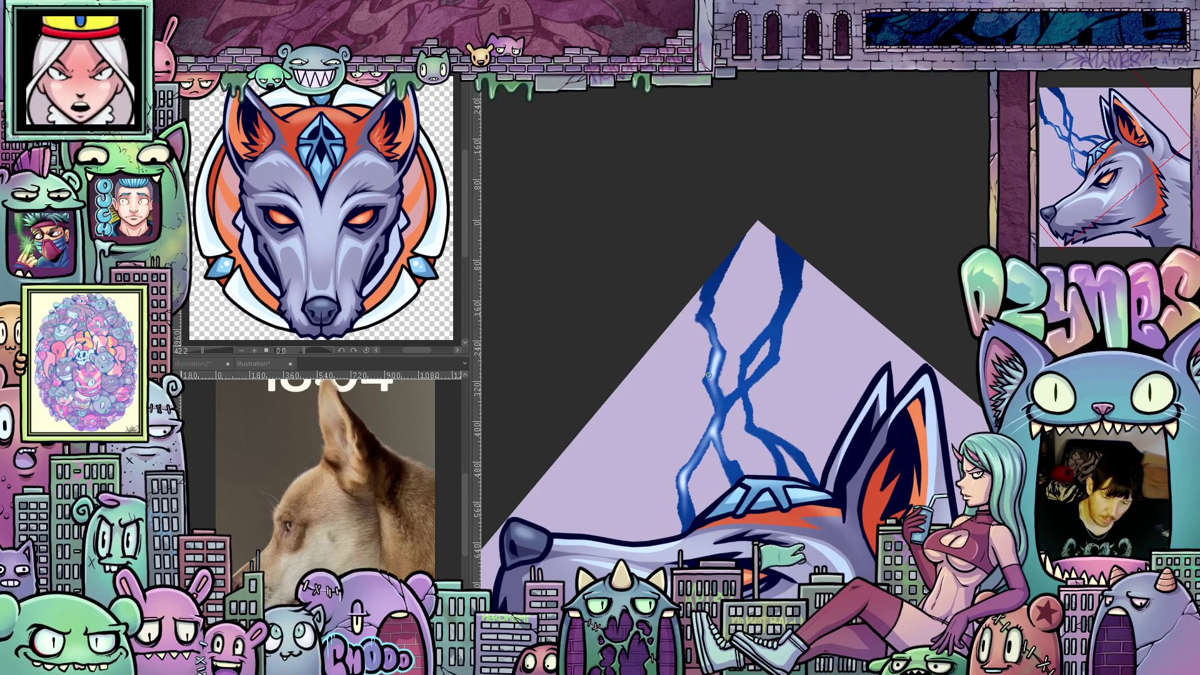
pyautogui.moveTo(710, 380); pyautogui.dragTo(683, 406)
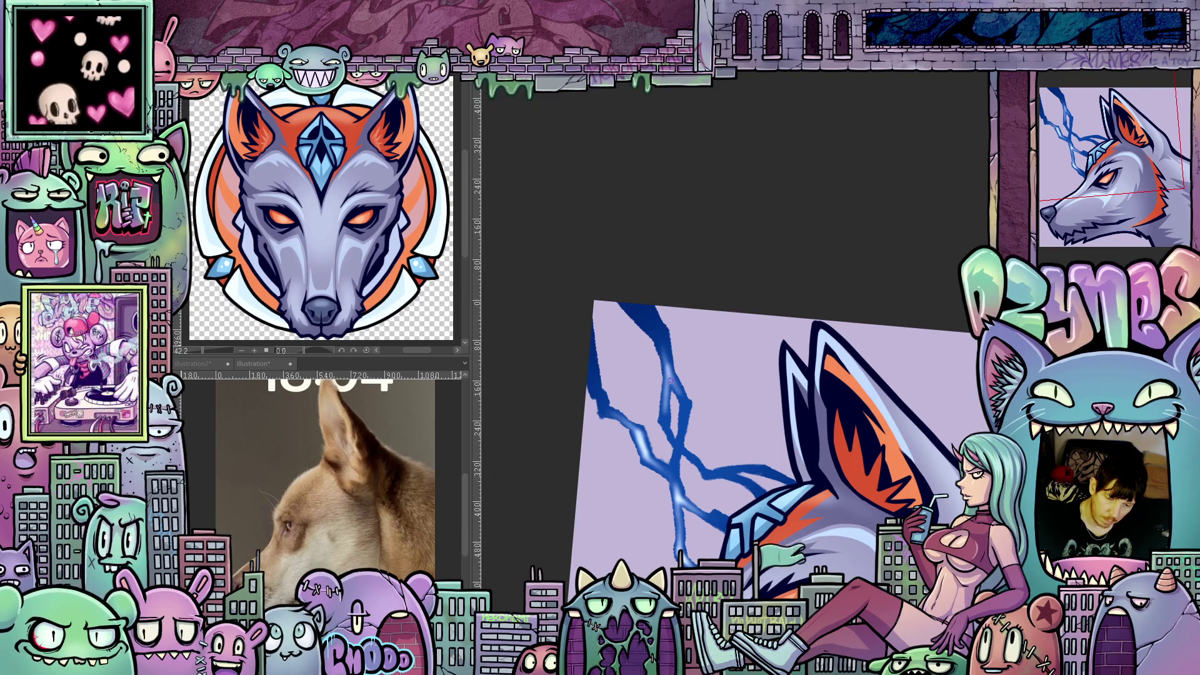
pyautogui.moveTo(744, 336); pyautogui.dragTo(707, 281)
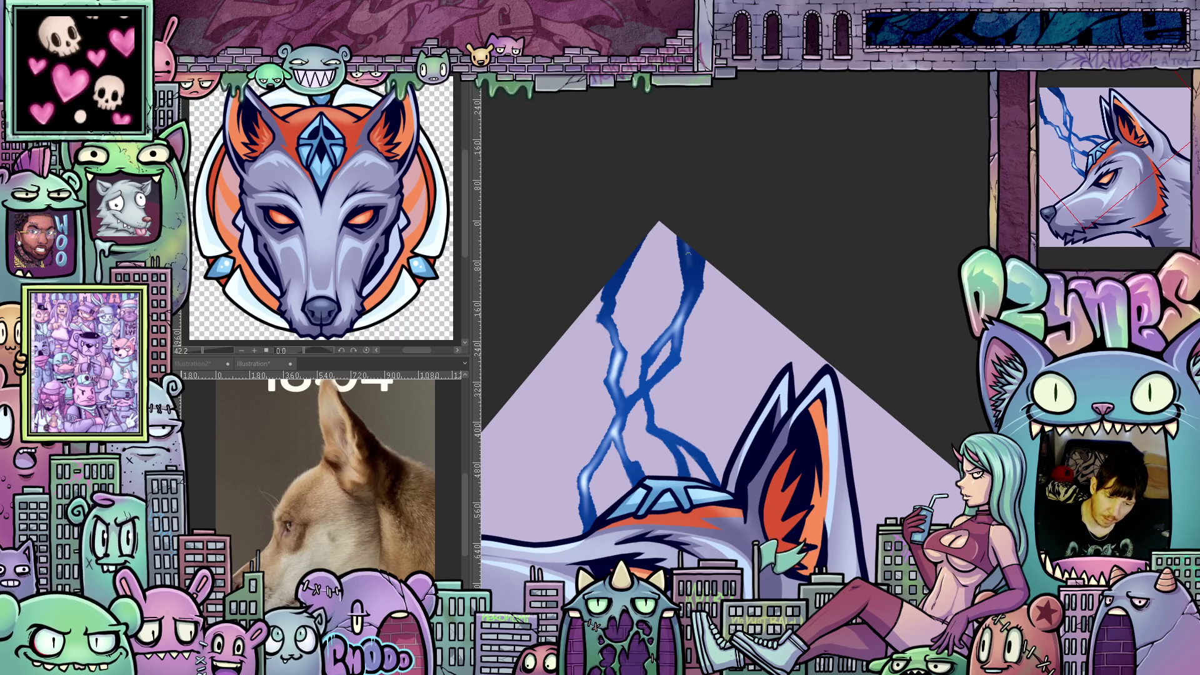
pyautogui.moveTo(687, 245); pyautogui.dragTo(689, 275)
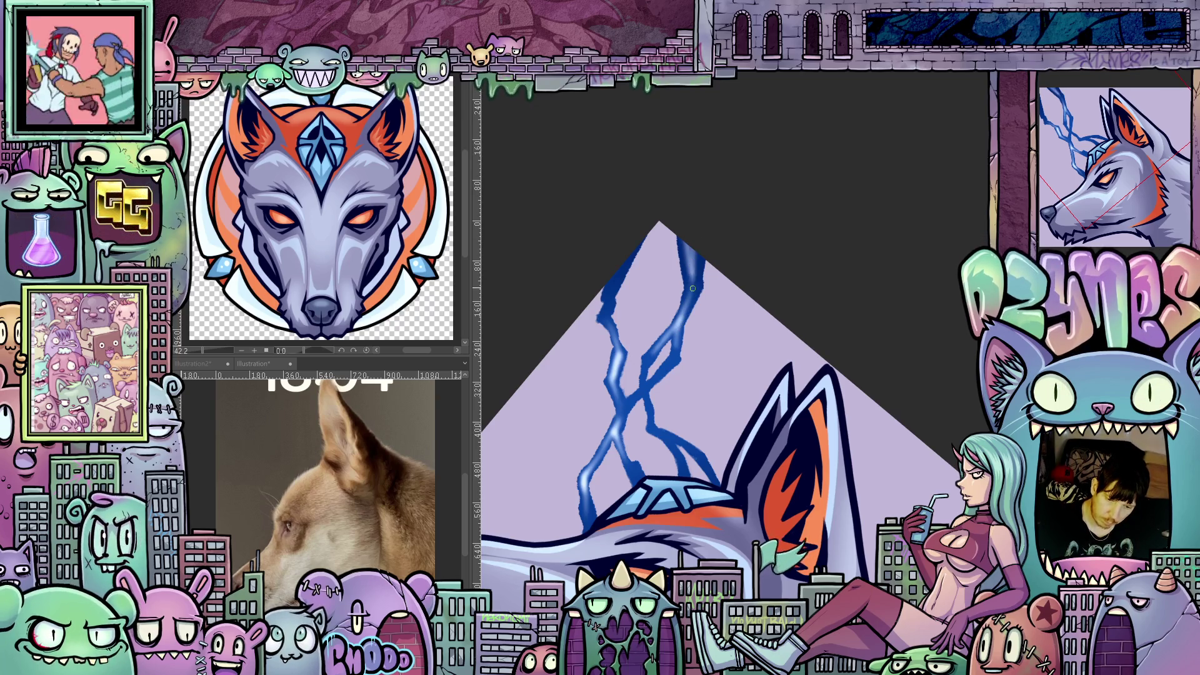
pyautogui.moveTo(688, 277); pyautogui.dragTo(688, 305)
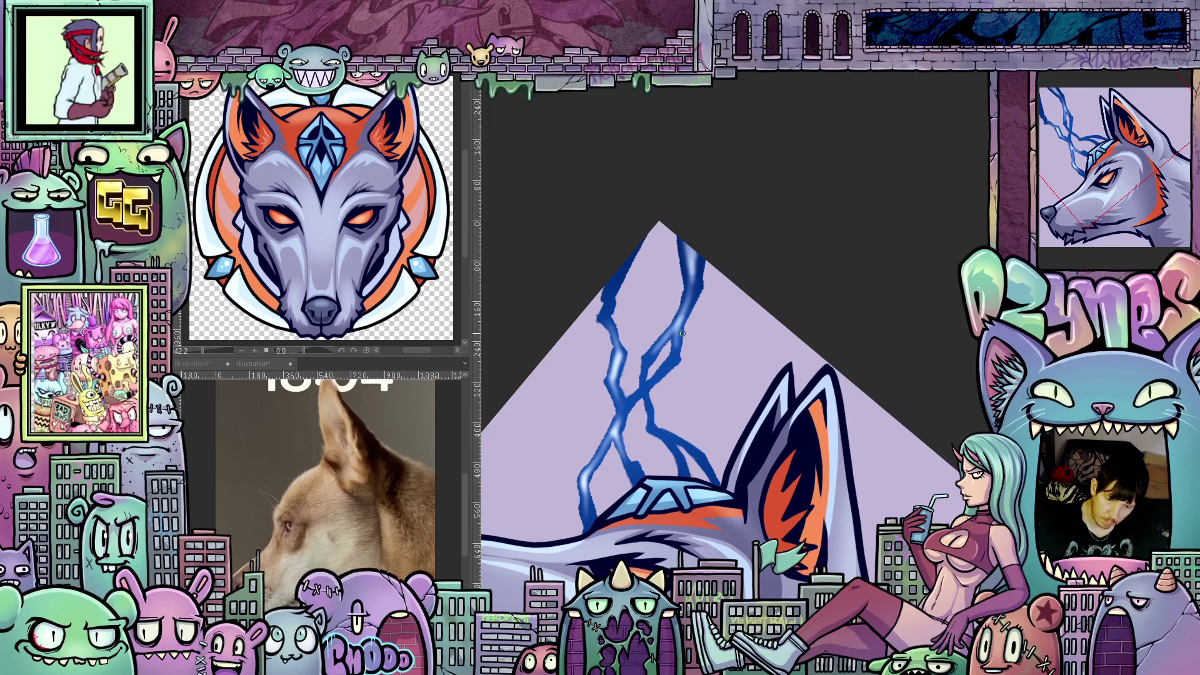
pyautogui.moveTo(608, 295); pyautogui.dragTo(628, 243)
# Rotate the view back to level and make the brush much larger
pyautogui.moveTo(851, 492); pyautogui.dragTo(678, 454)
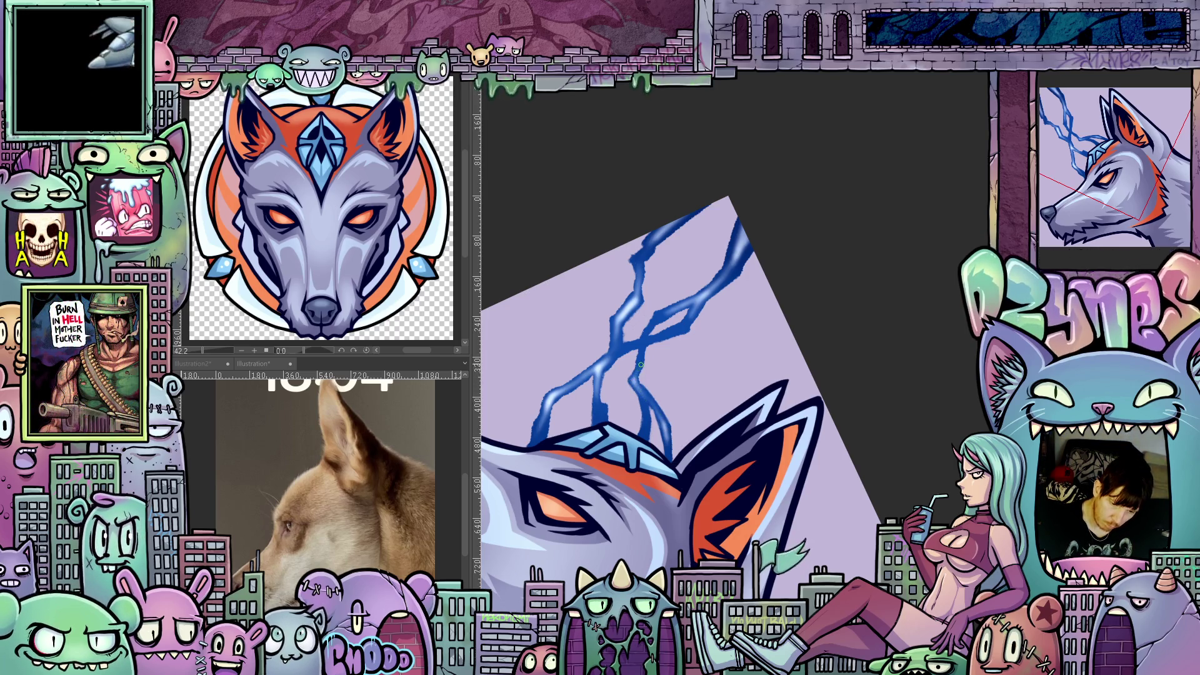
pyautogui.moveTo(641, 365)
pyautogui.mouseDown()
pyautogui.moveTo(837, 432)
pyautogui.moveTo(892, 354)
pyautogui.moveTo(906, 357)
pyautogui.mouseUp()
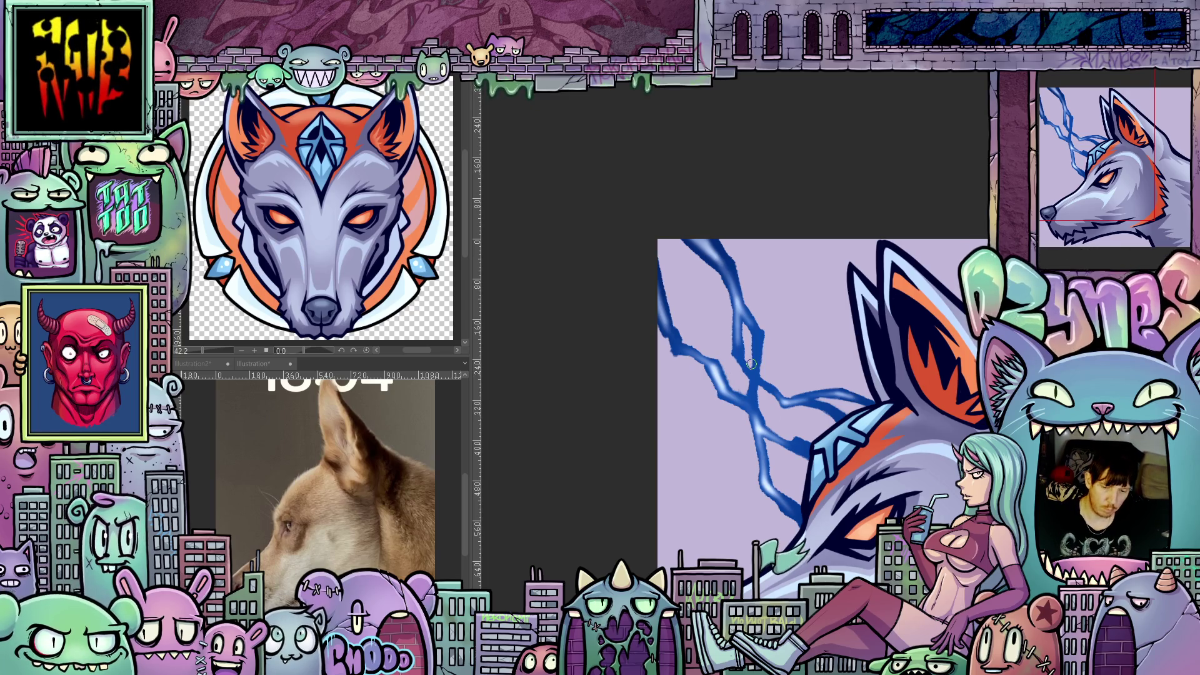
pyautogui.press(']')
pyautogui.press(']')
pyautogui.press(']')
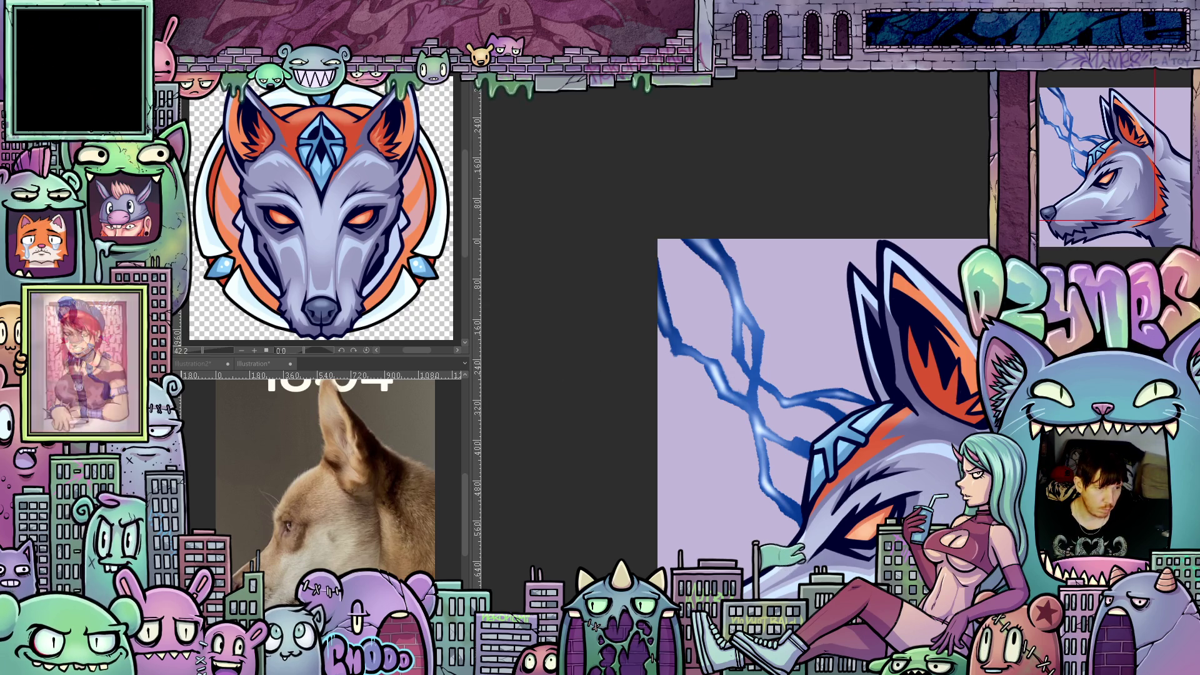
# Apply Level Correction to the lightning layer, pulling the black and white input sliders inward
pyautogui.rightClick(175, 325)
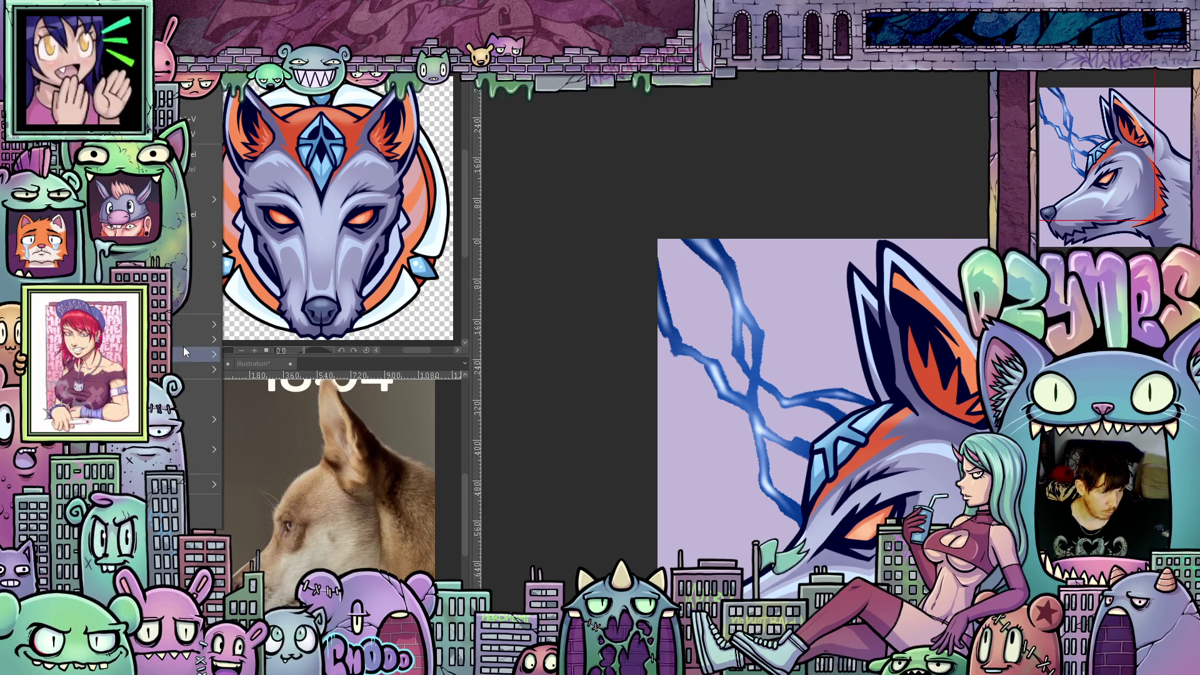
pyautogui.moveTo(182, 343)
pyautogui.click(297, 401)
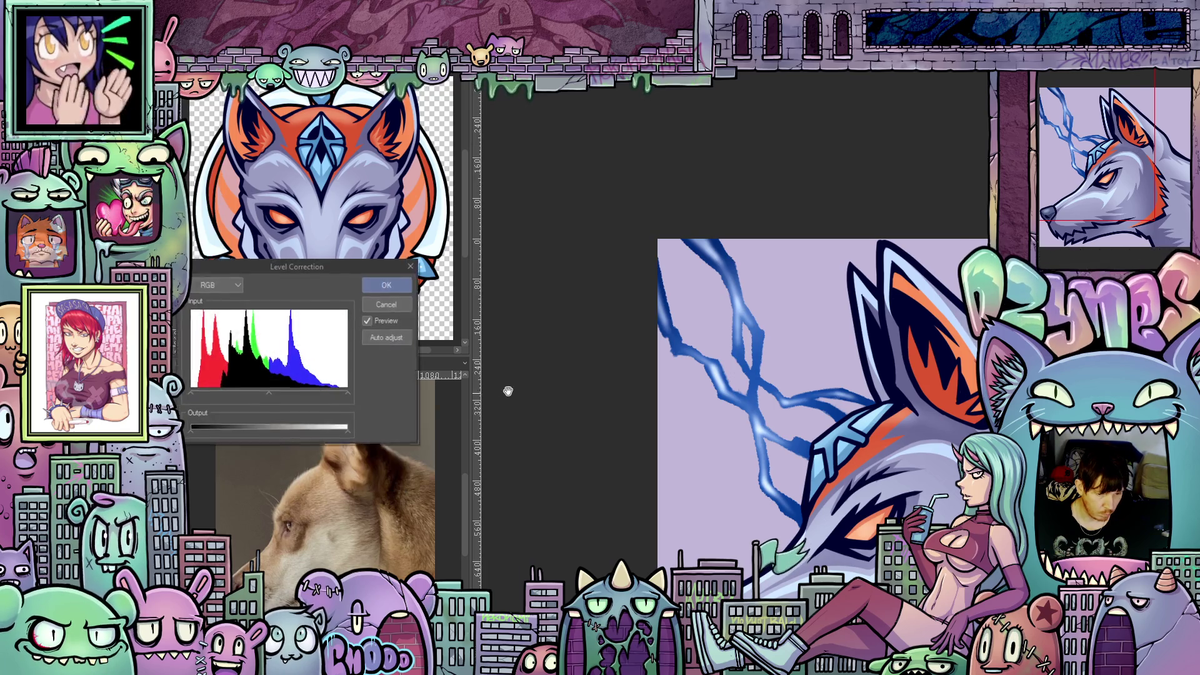
pyautogui.moveTo(195, 394); pyautogui.dragTo(205, 393)
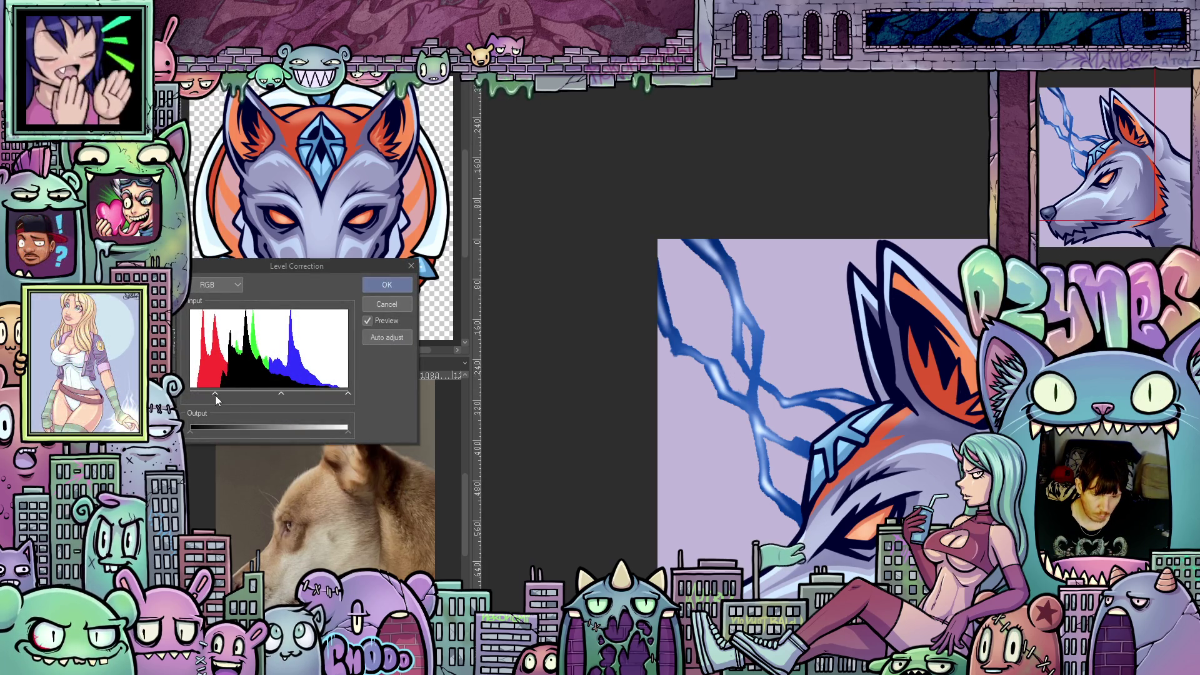
pyautogui.moveTo(333, 392); pyautogui.dragTo(291, 396)
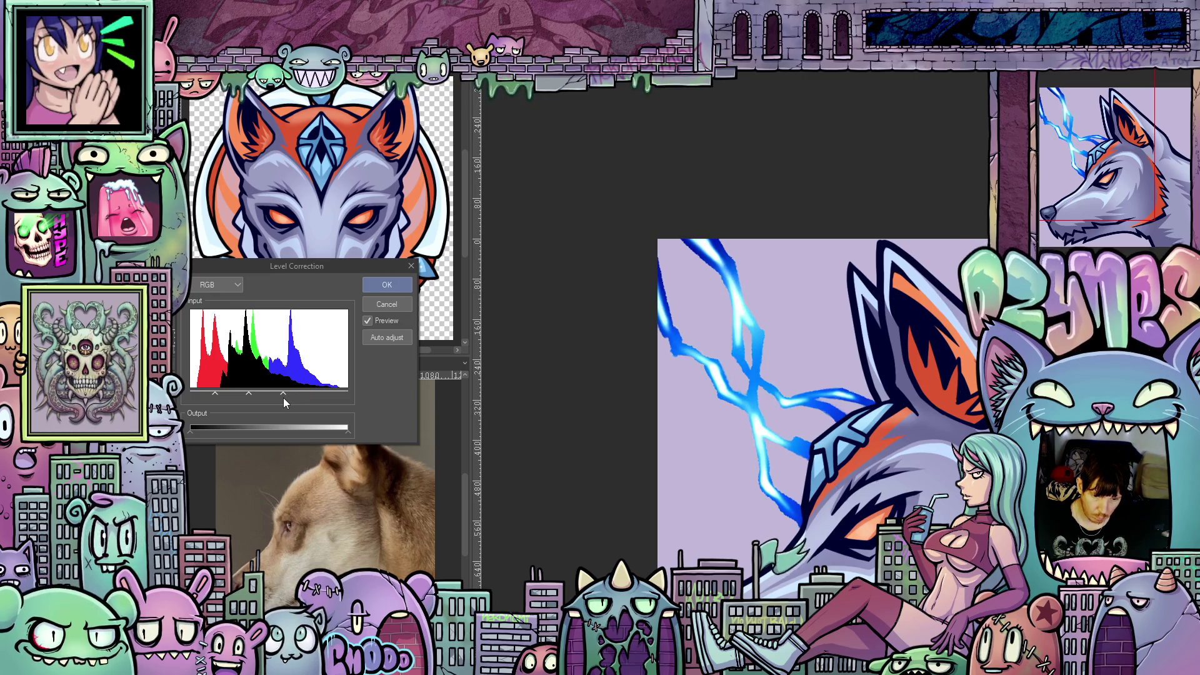
pyautogui.click(387, 285)
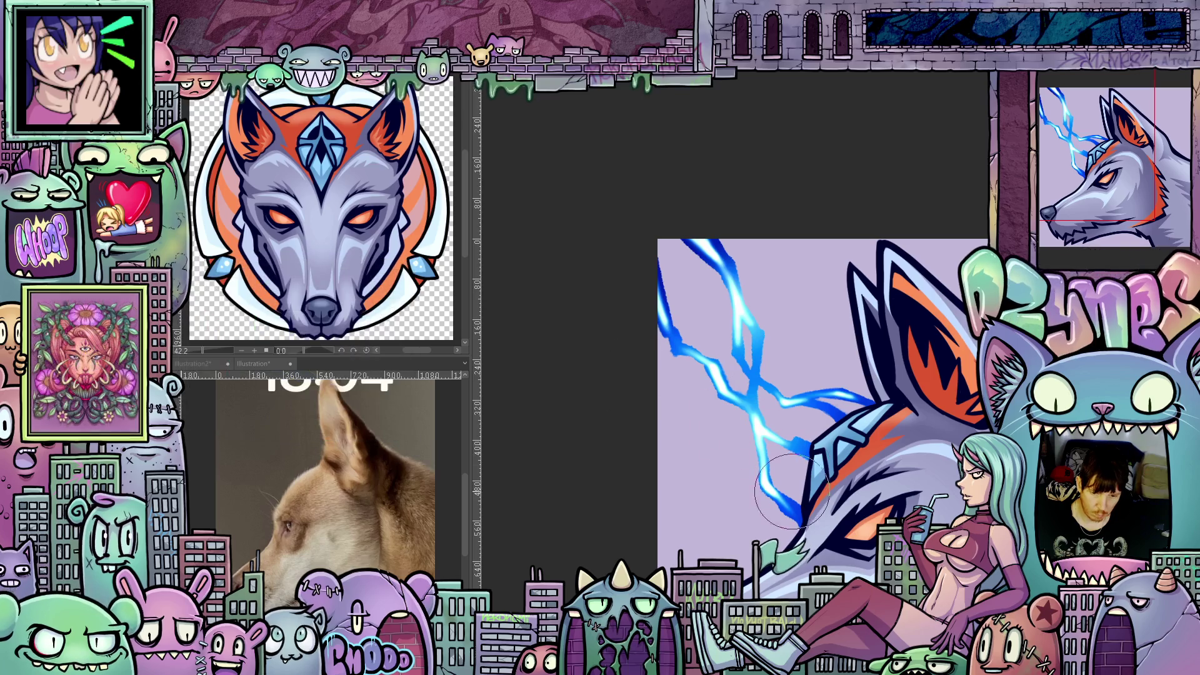
# Set the brush to Add (Glow) blending and paint a soft white glow on the lightning
pyautogui.scroll(1, 774, 454)
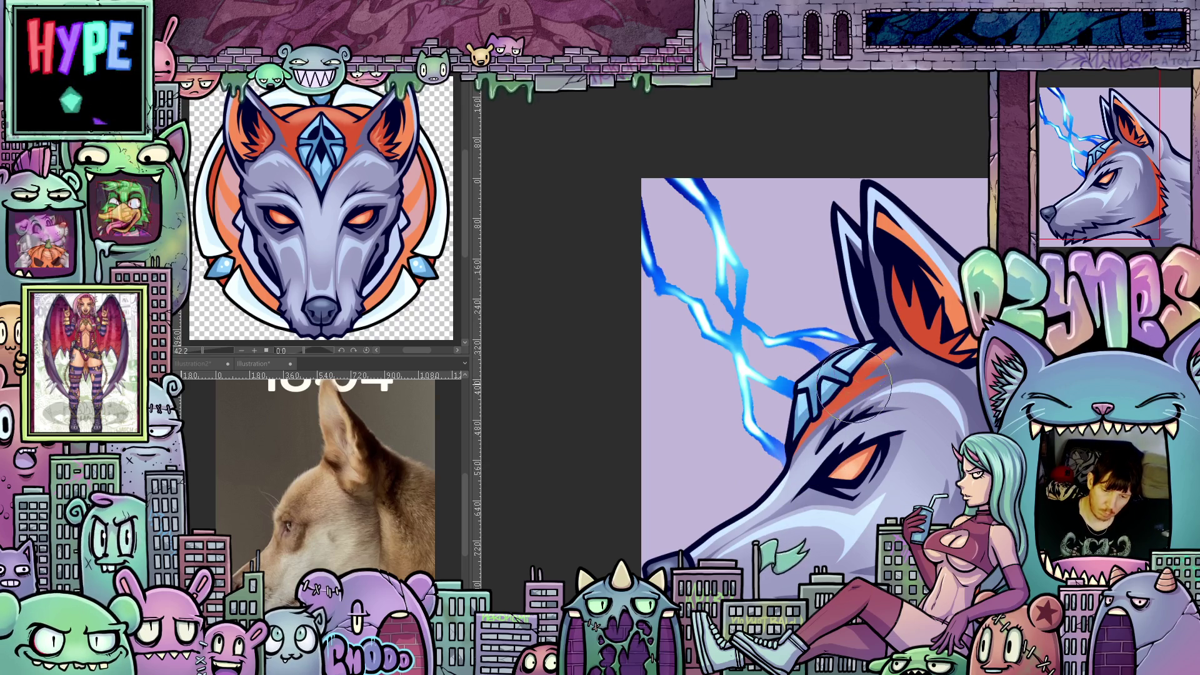
pyautogui.moveTo(853, 382); pyautogui.dragTo(818, 507)
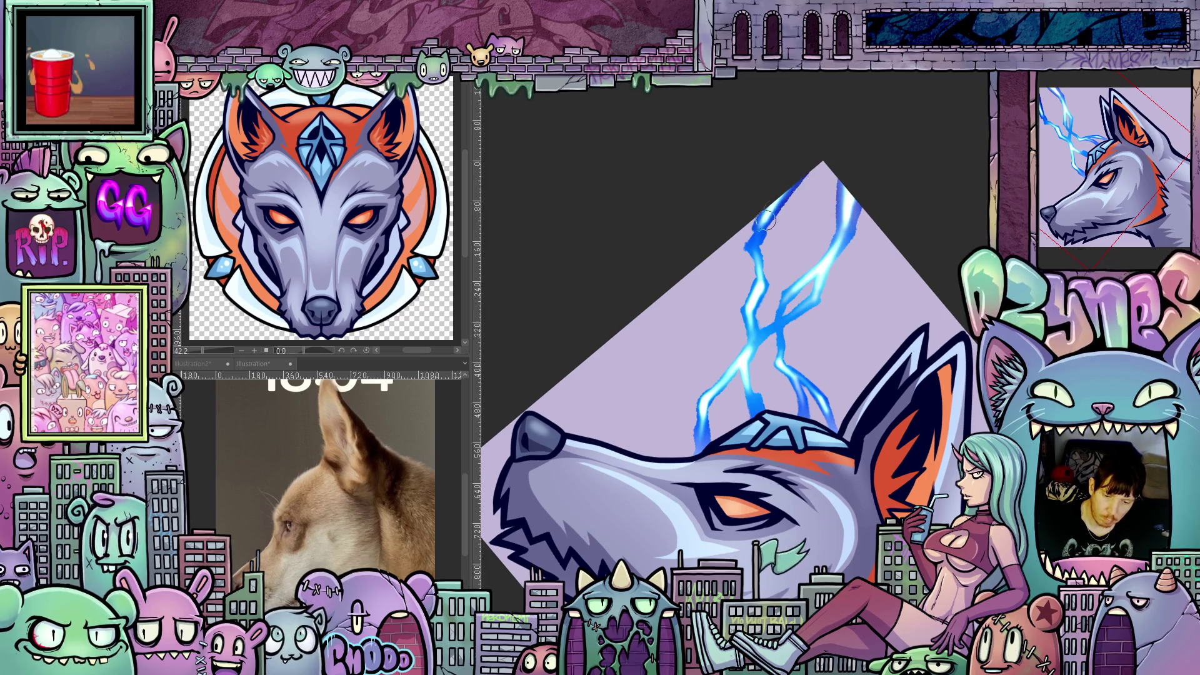
pyautogui.moveTo(760, 200); pyautogui.dragTo(868, 417)
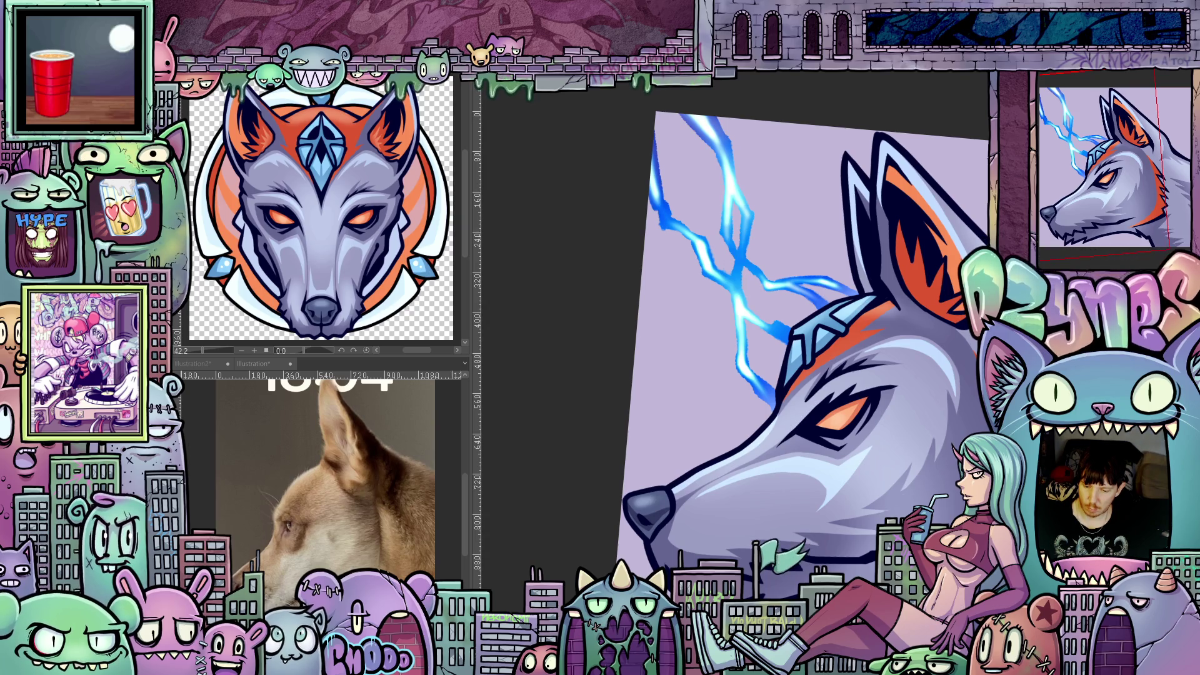
pyautogui.click(1091, 89)
pyautogui.click(1088, 219)
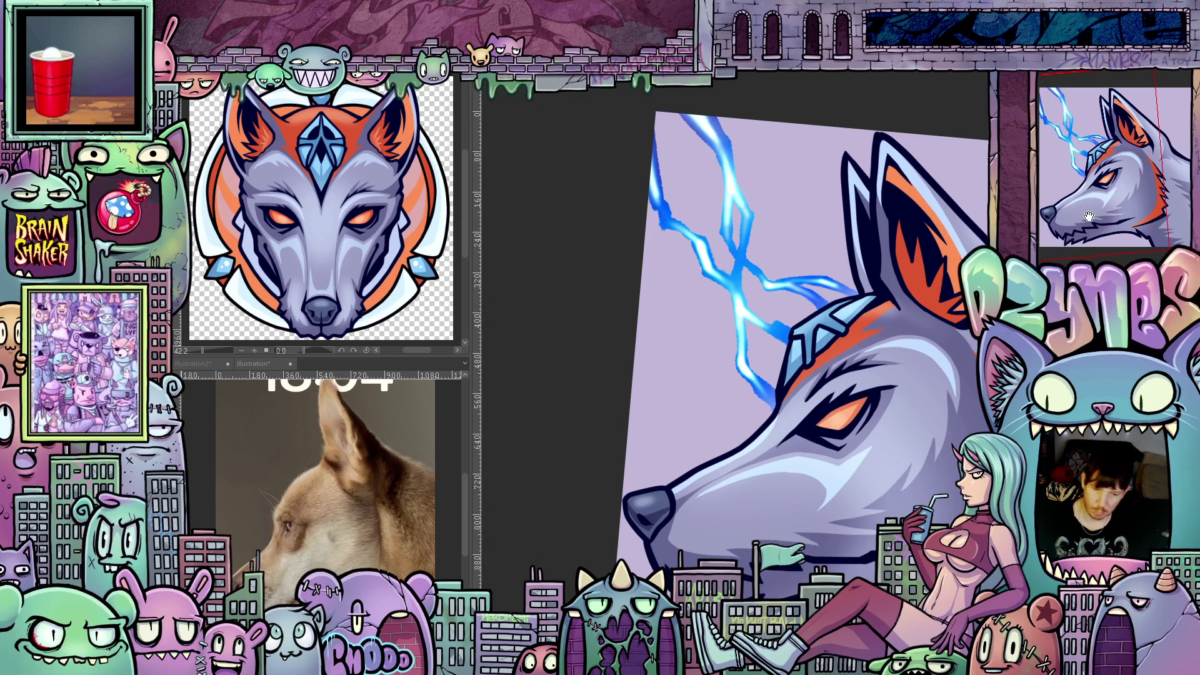
pyautogui.moveTo(744, 317); pyautogui.dragTo(741, 325)
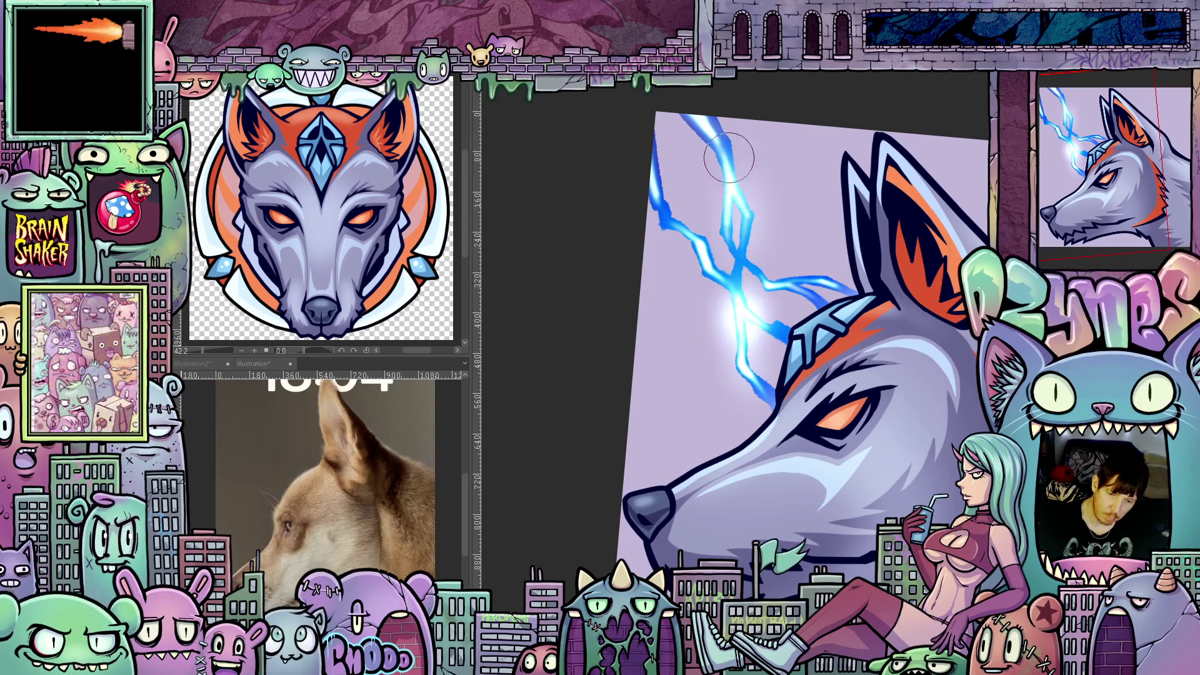
# Enlarge the glow brush and zoom out to view the whole wolf illustration
pyautogui.scroll(1, 621, 490)
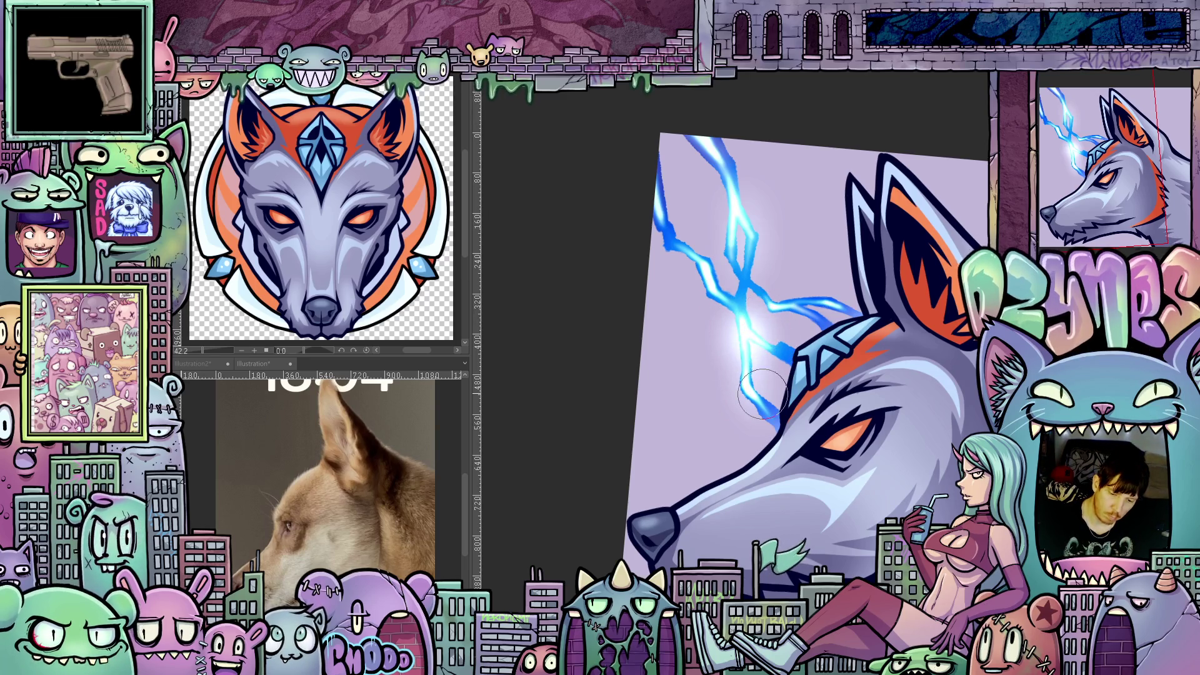
pyautogui.scroll(3, 742, 394)
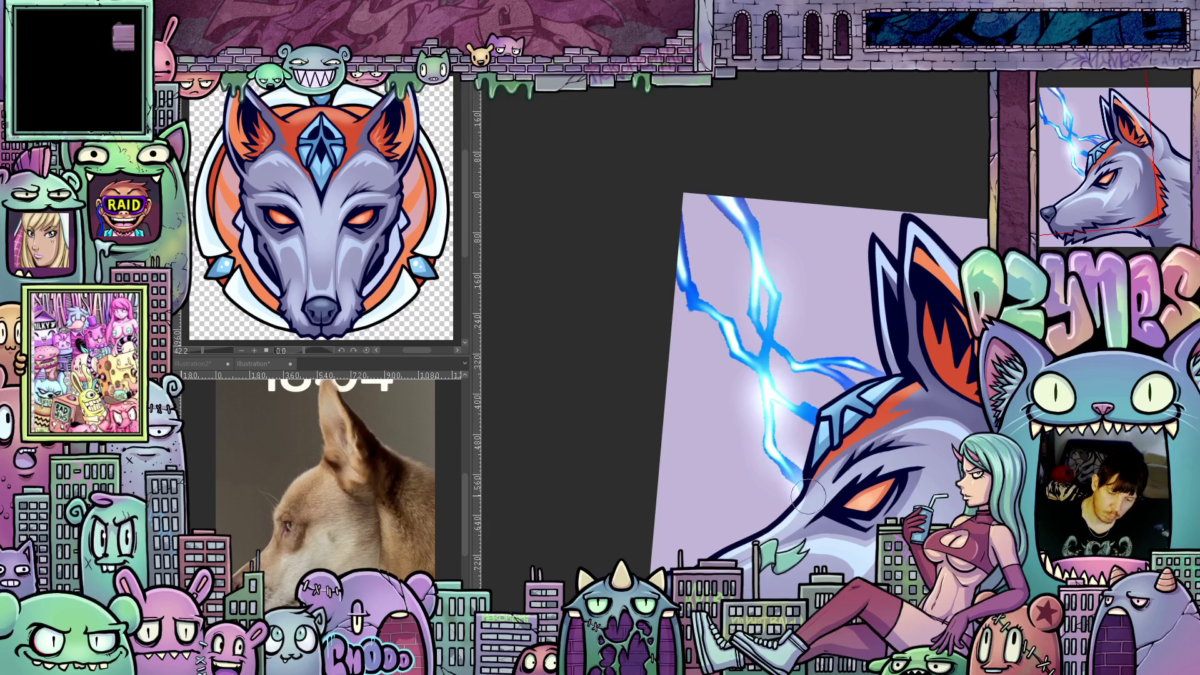
pyautogui.press(']')
pyautogui.press(']')
pyautogui.press(']')
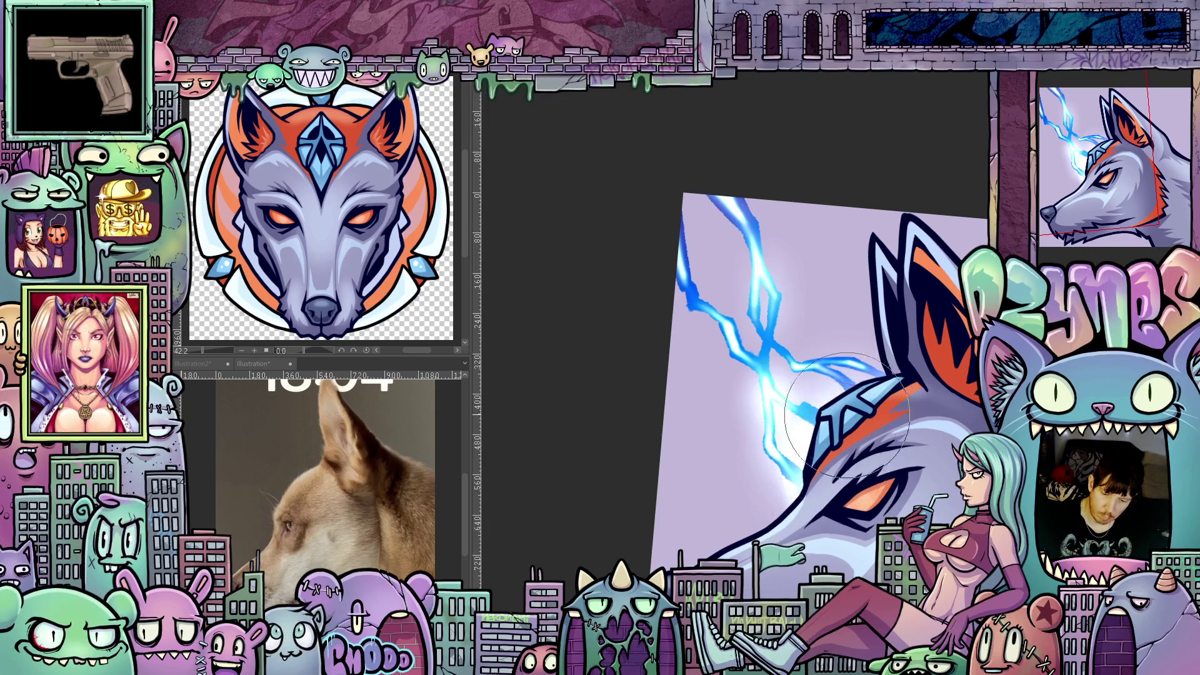
pyautogui.moveTo(865, 498); pyautogui.dragTo(854, 564)
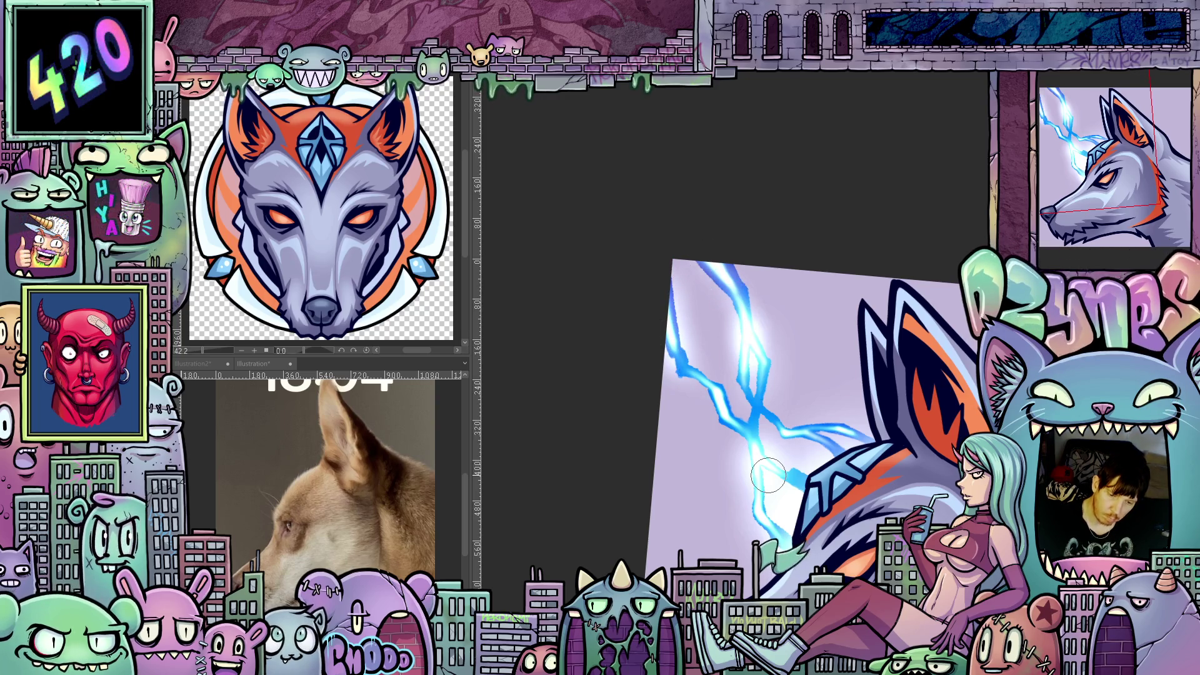
pyautogui.scroll(-2, 862, 557)
pyautogui.moveTo(863, 557)
pyautogui.mouseDown()
pyautogui.moveTo(802, 410)
pyautogui.moveTo(804, 433)
pyautogui.mouseUp()
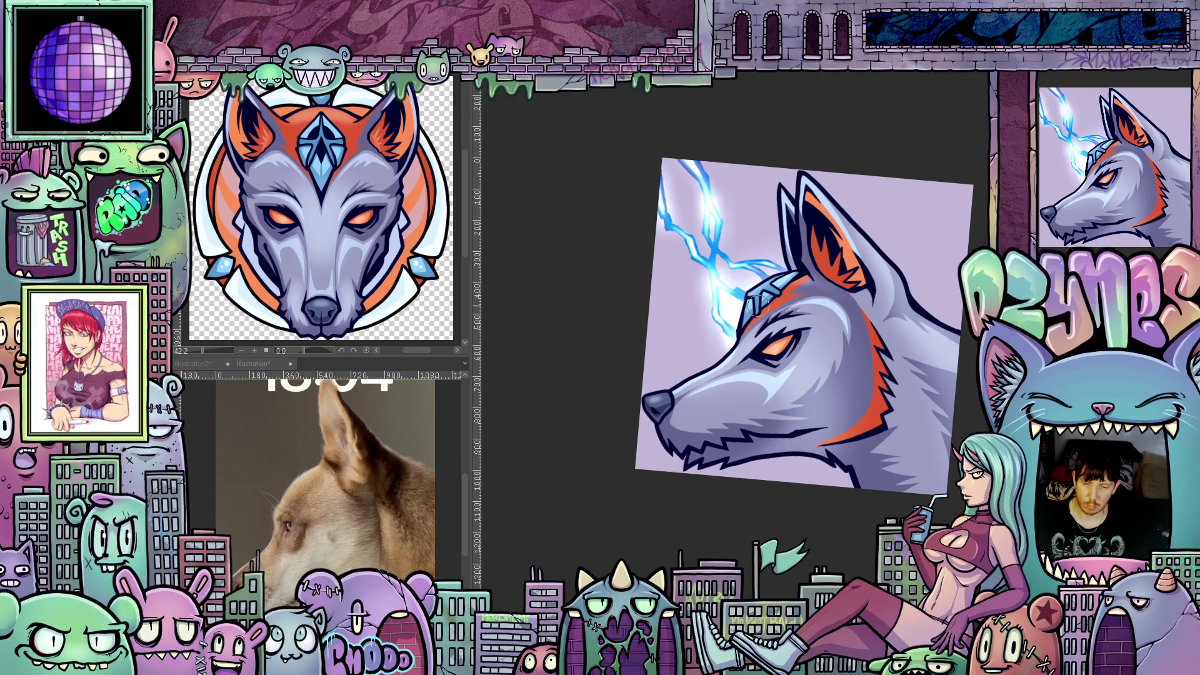
# Restore the lighter eye and headband, then tilt the view about 45 degrees on the wolf's head
pyautogui.scroll(2, 753, 306)
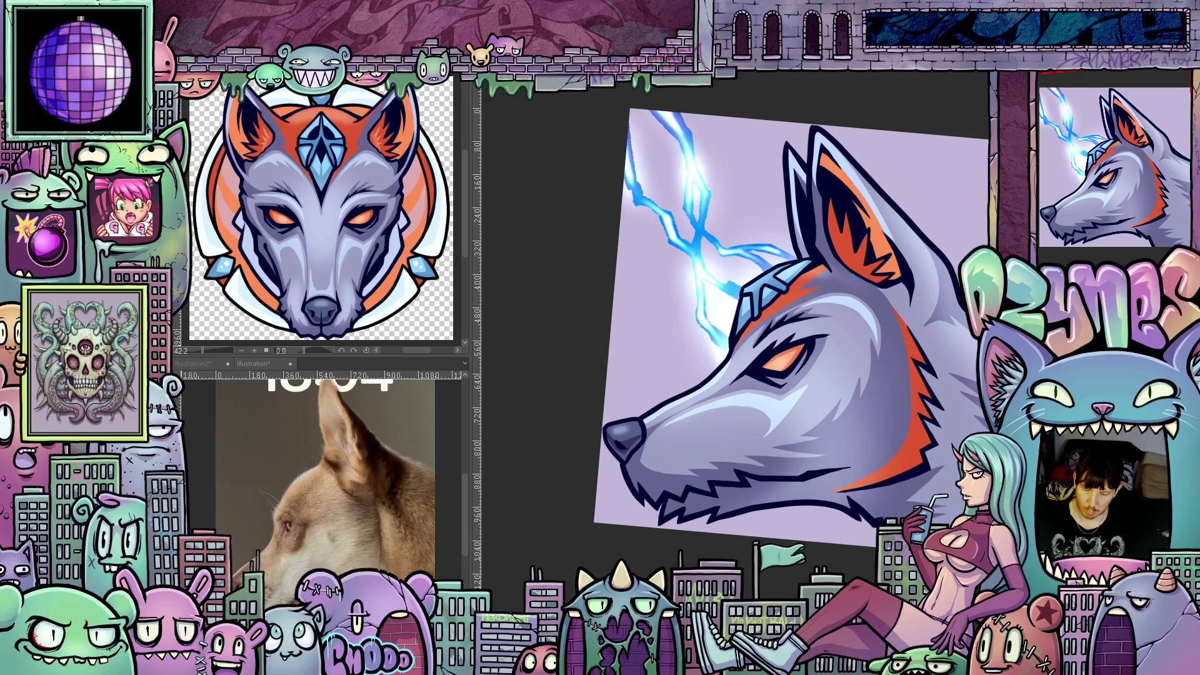
pyautogui.hotkey('ctrl', 'z')
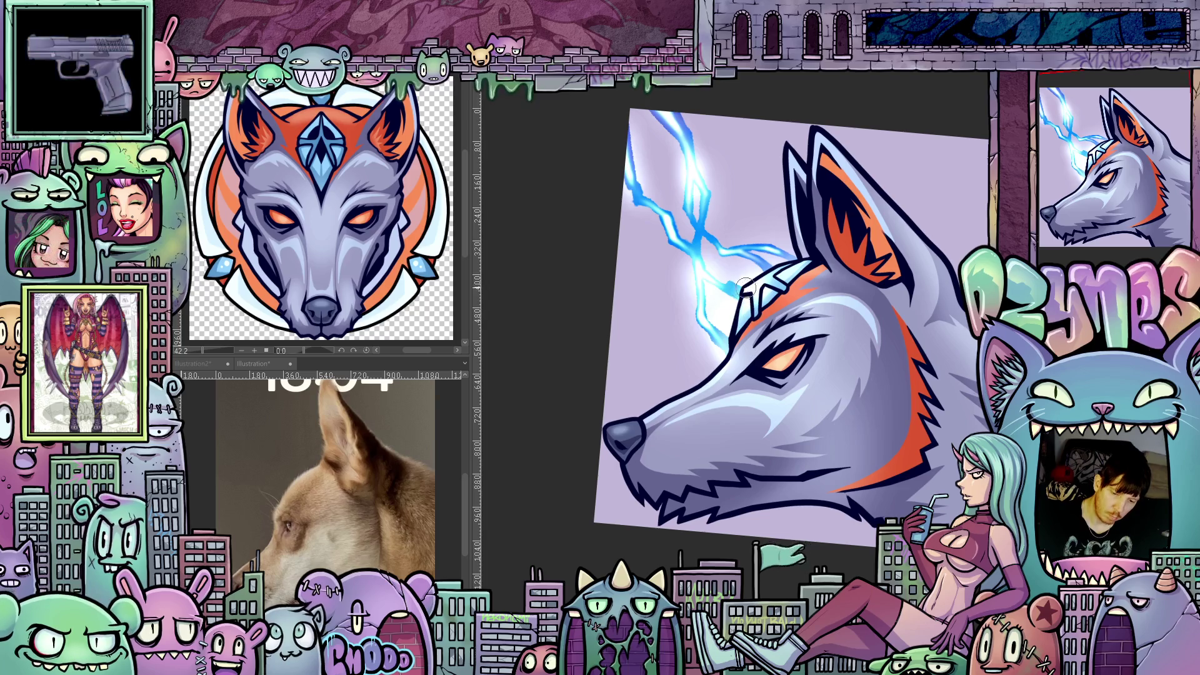
pyautogui.moveTo(767, 290)
pyautogui.mouseDown()
pyautogui.moveTo(829, 361)
pyautogui.moveTo(835, 416)
pyautogui.mouseUp()
pyautogui.moveTo(753, 386); pyautogui.dragTo(756, 415)
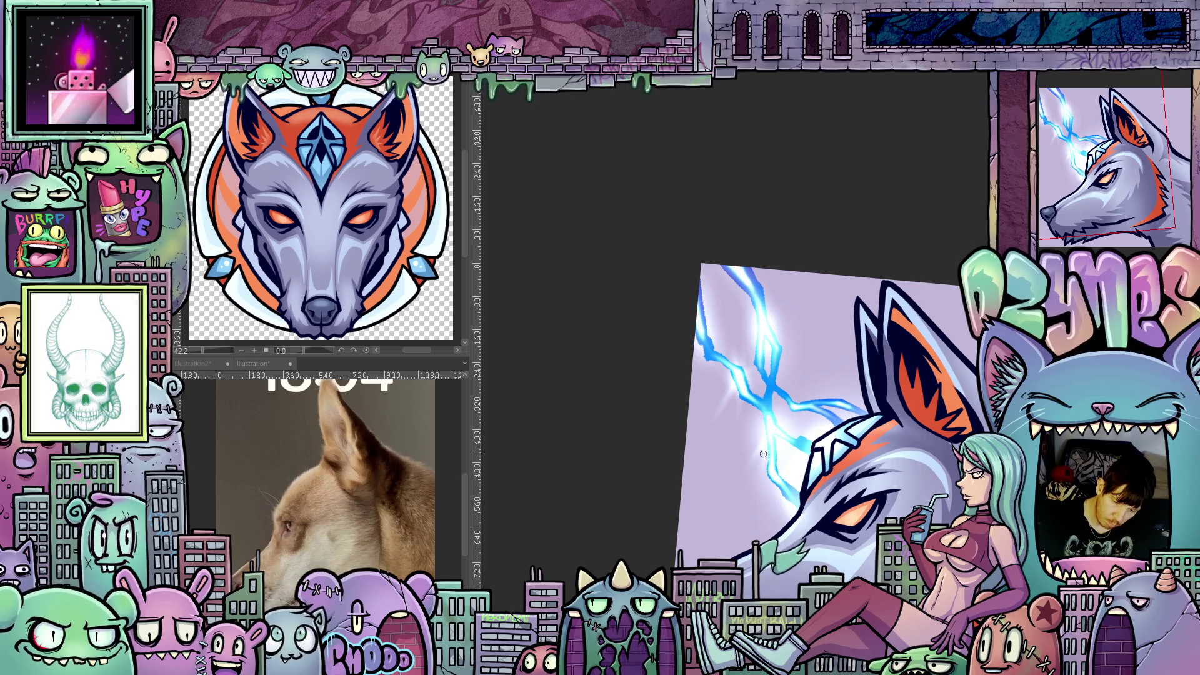
pyautogui.moveTo(770, 433)
pyautogui.mouseDown()
pyautogui.moveTo(844, 469)
pyautogui.moveTo(794, 351)
pyautogui.mouseUp()
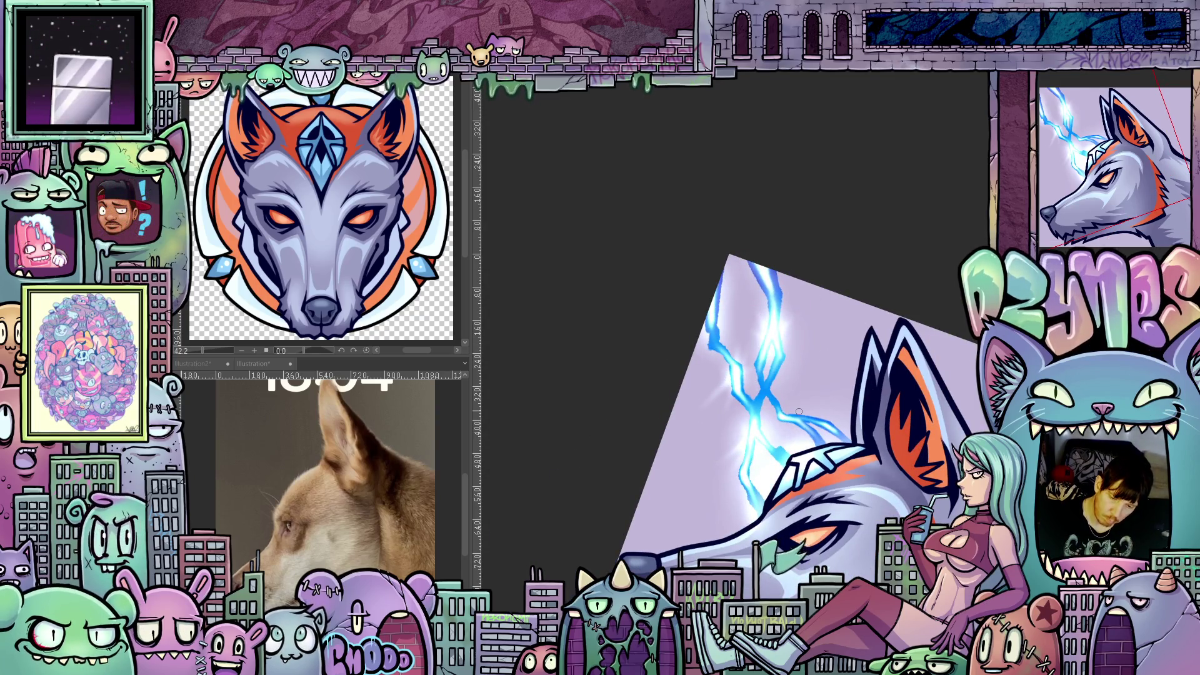
pyautogui.scroll(-10, 819, 486)
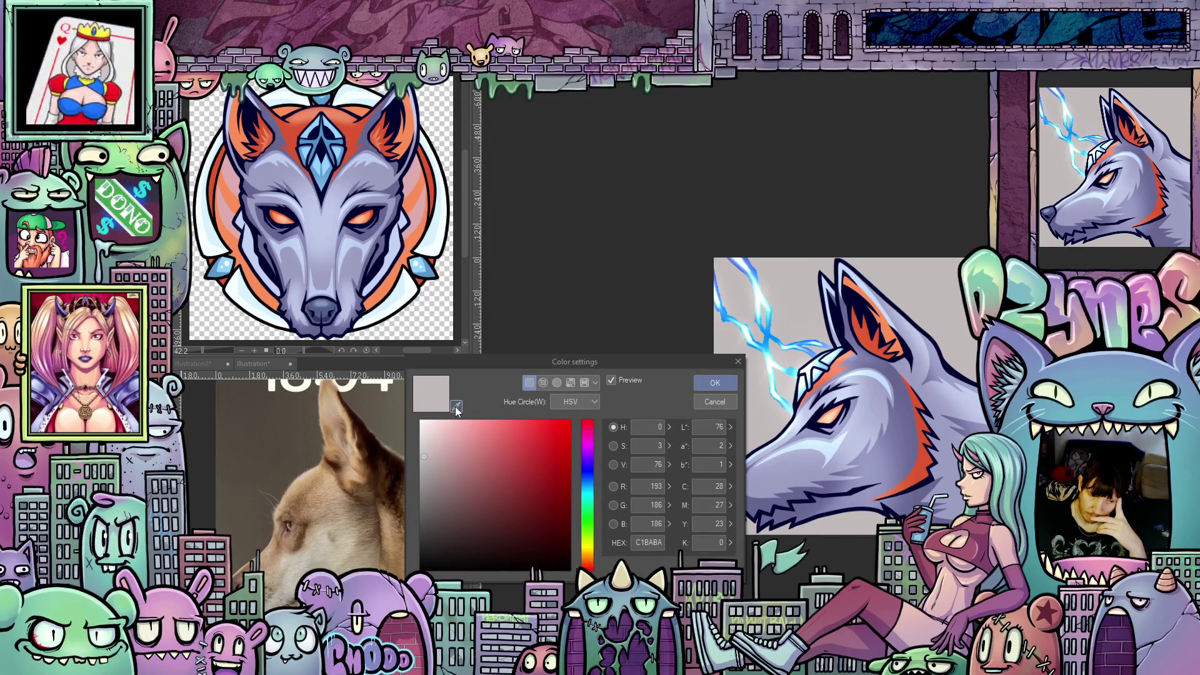
# Change the paper colour from pale grey C1BABA to near-black 18181B
pyautogui.click(625, 188)
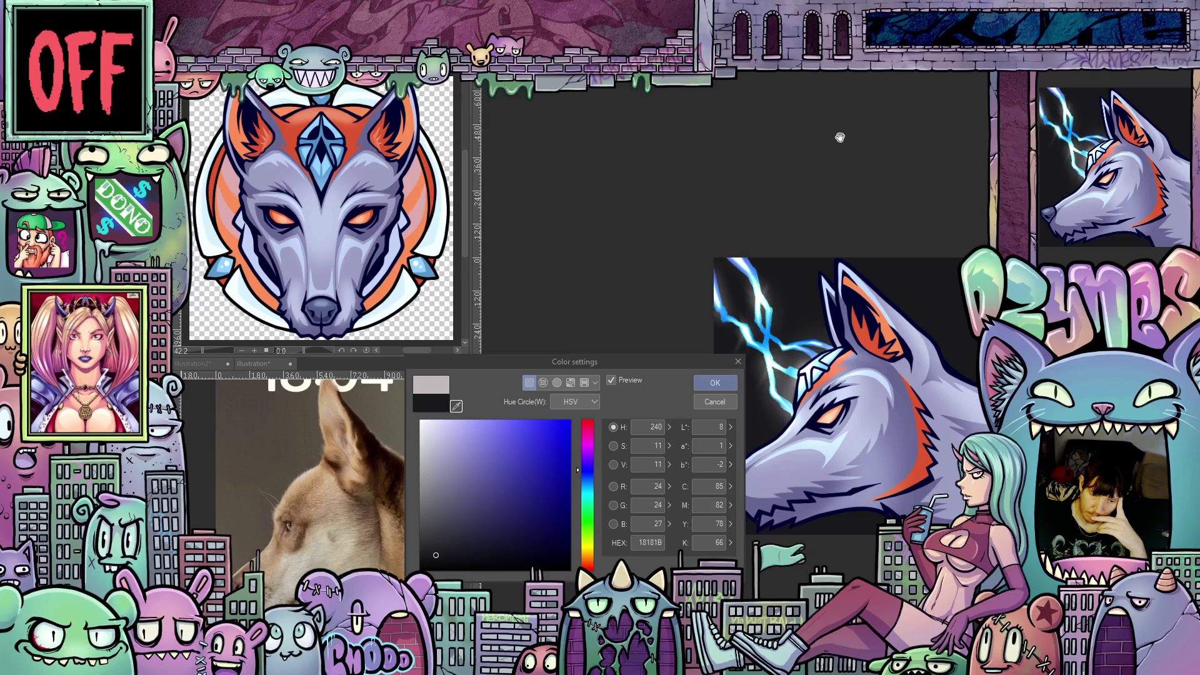
pyautogui.click(719, 383)
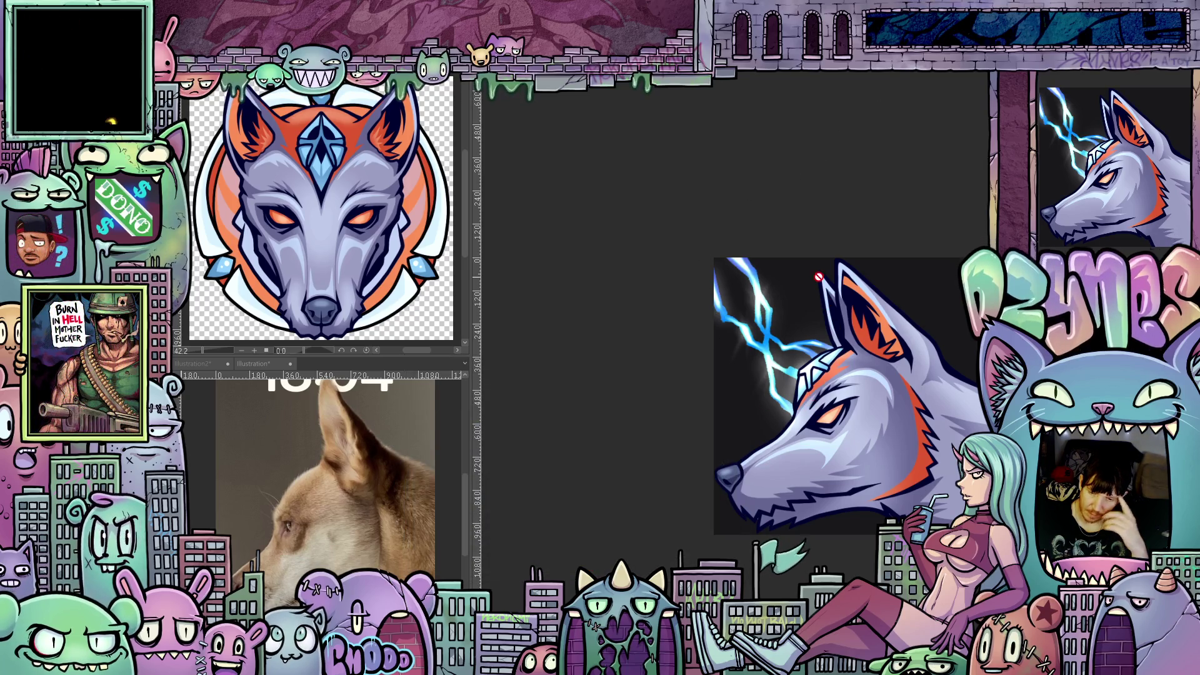
pyautogui.moveTo(839, 327)
pyautogui.mouseDown()
pyautogui.moveTo(921, 498)
pyautogui.moveTo(885, 455)
pyautogui.mouseUp()
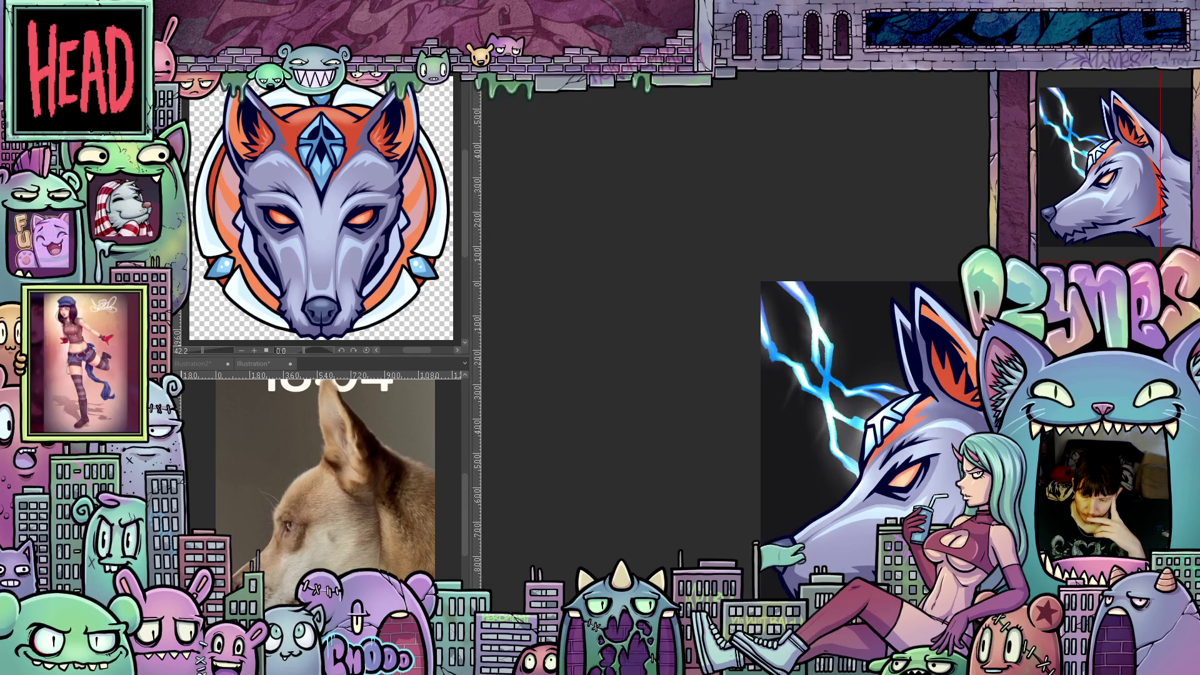
pyautogui.scroll(2, 873, 404)
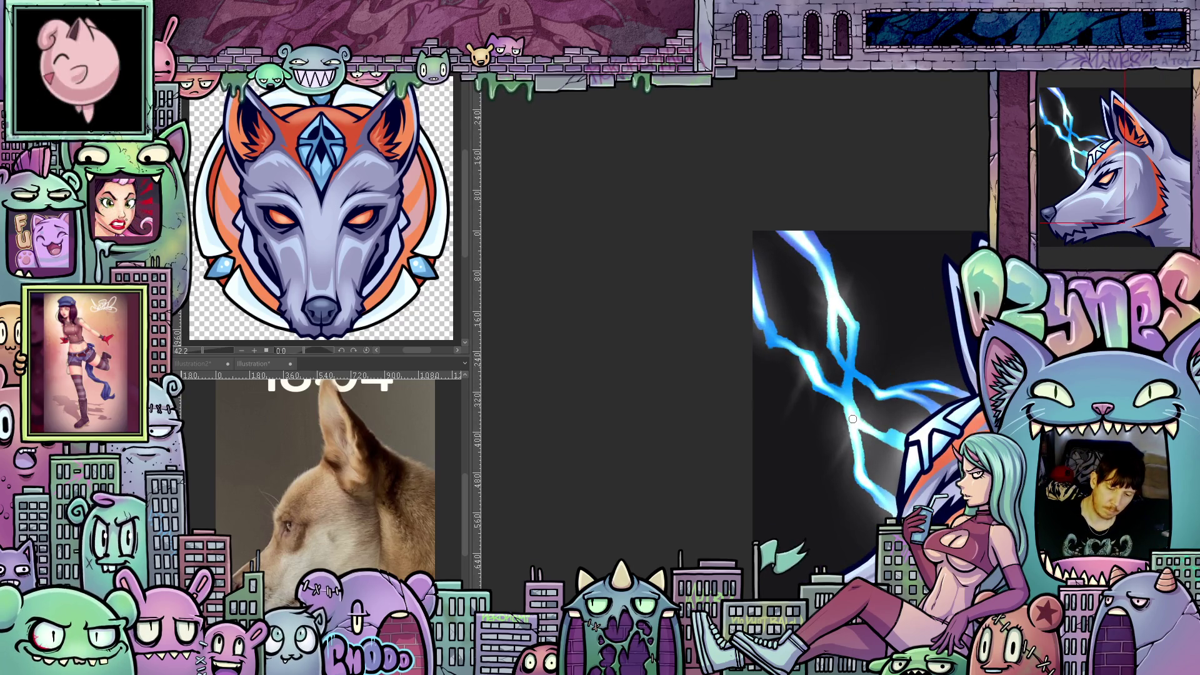
# Add a short blue stroke to the lightning above the wolf's head and zoom in on the bolts
pyautogui.moveTo(919, 414); pyautogui.dragTo(758, 359)
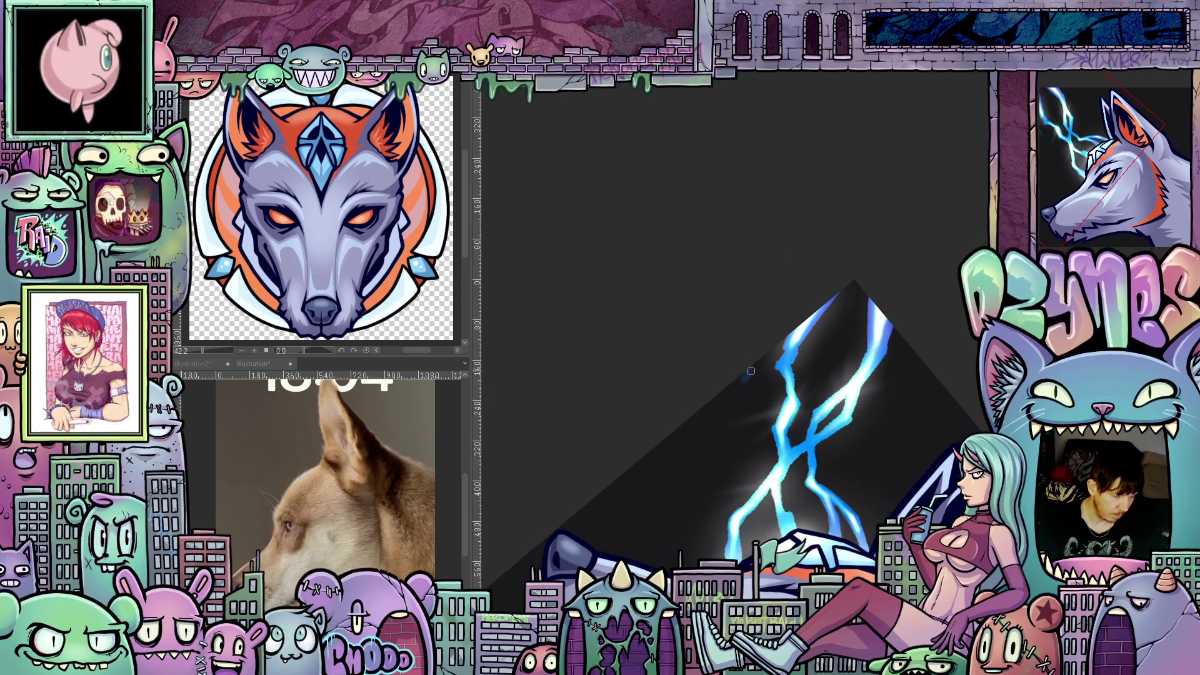
pyautogui.moveTo(751, 367); pyautogui.dragTo(743, 387)
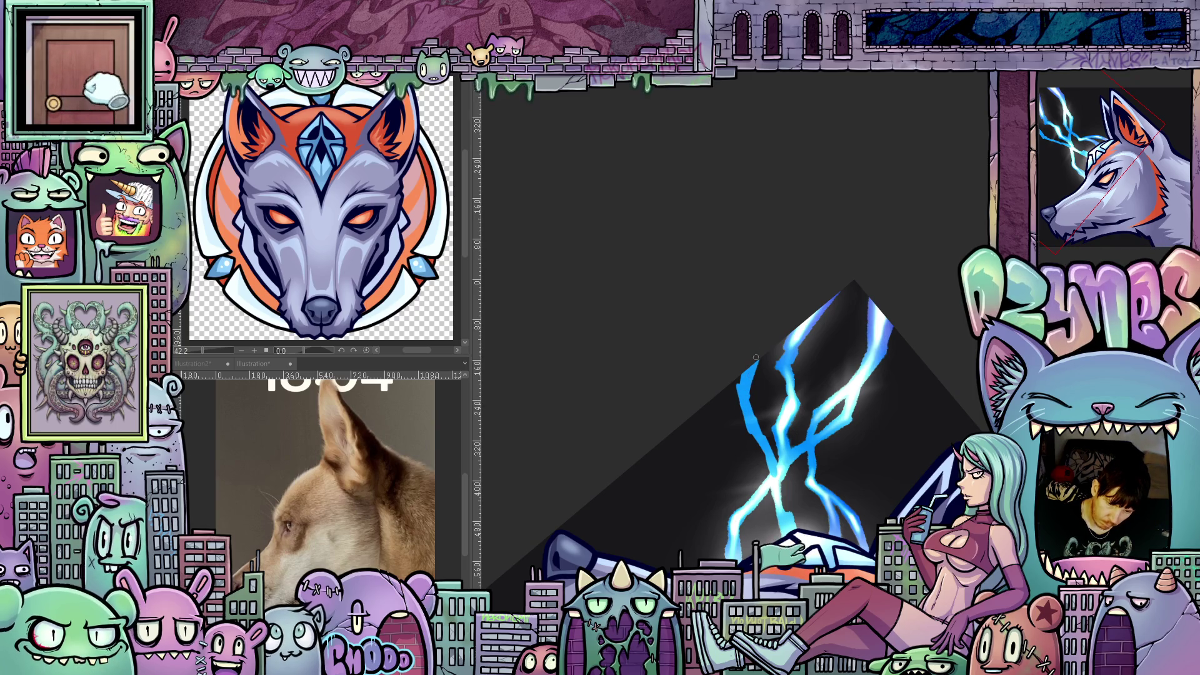
pyautogui.moveTo(760, 307); pyautogui.dragTo(948, 400)
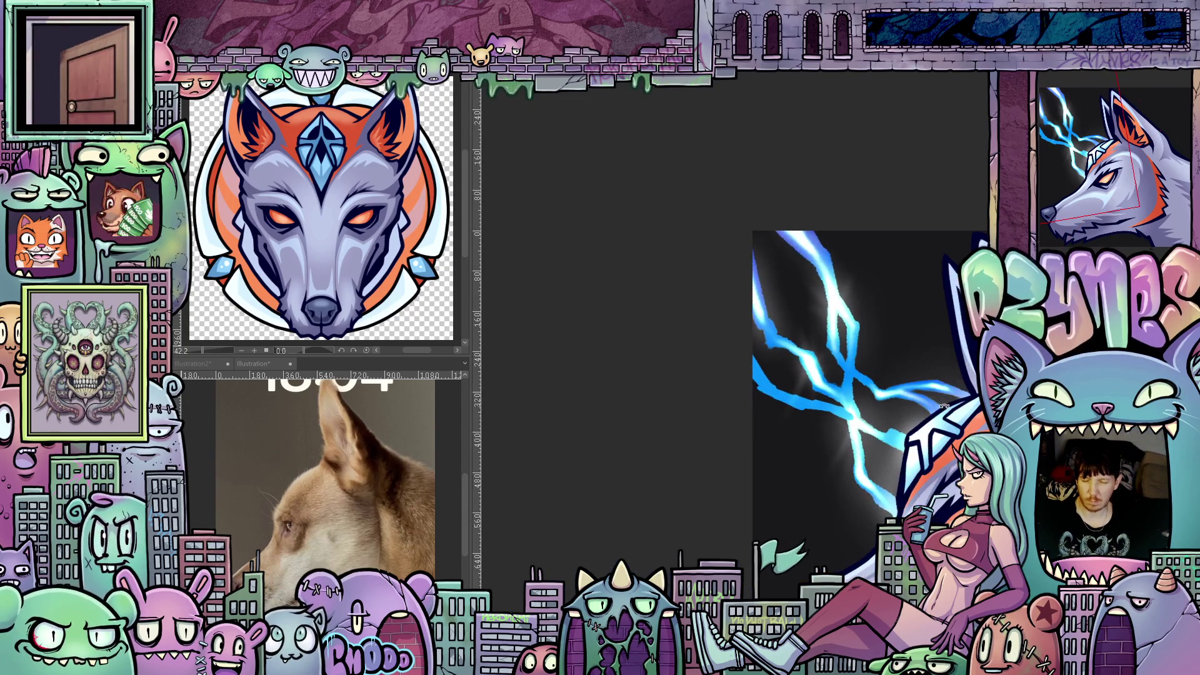
pyautogui.moveTo(929, 464); pyautogui.dragTo(813, 562)
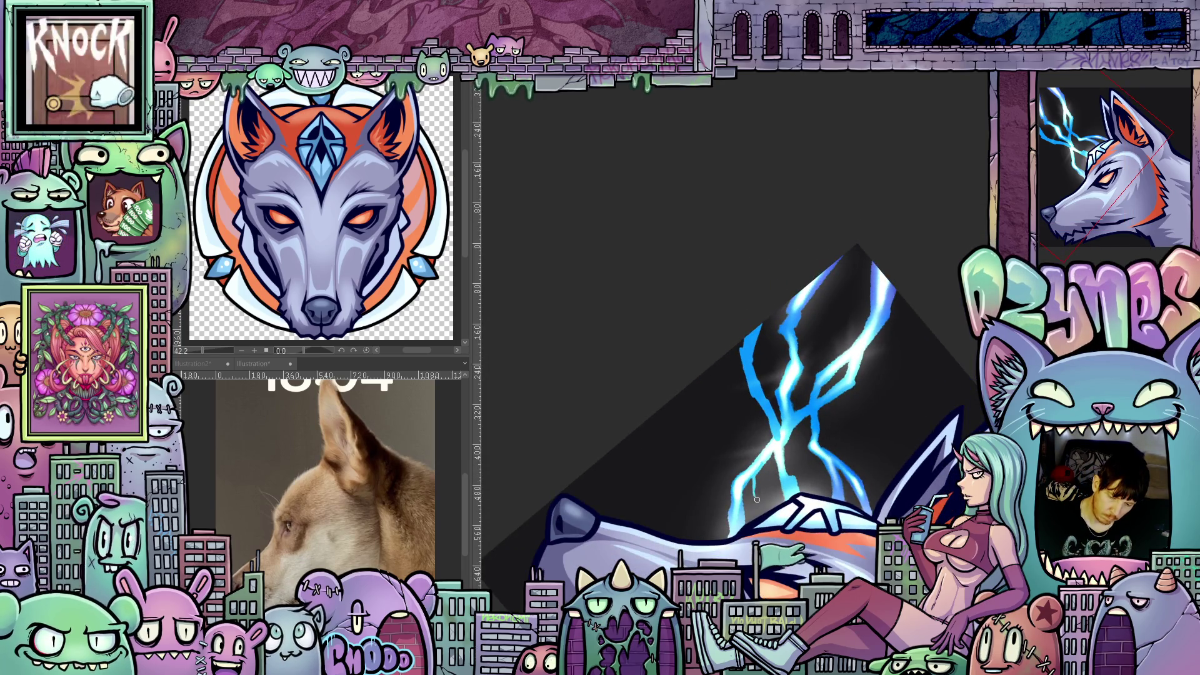
pyautogui.moveTo(760, 504)
pyautogui.mouseDown()
pyautogui.moveTo(837, 487)
pyautogui.moveTo(842, 347)
pyautogui.moveTo(811, 463)
pyautogui.moveTo(812, 498)
pyautogui.moveTo(845, 550)
pyautogui.moveTo(674, 389)
pyautogui.moveTo(695, 425)
pyautogui.moveTo(843, 363)
pyautogui.mouseUp()
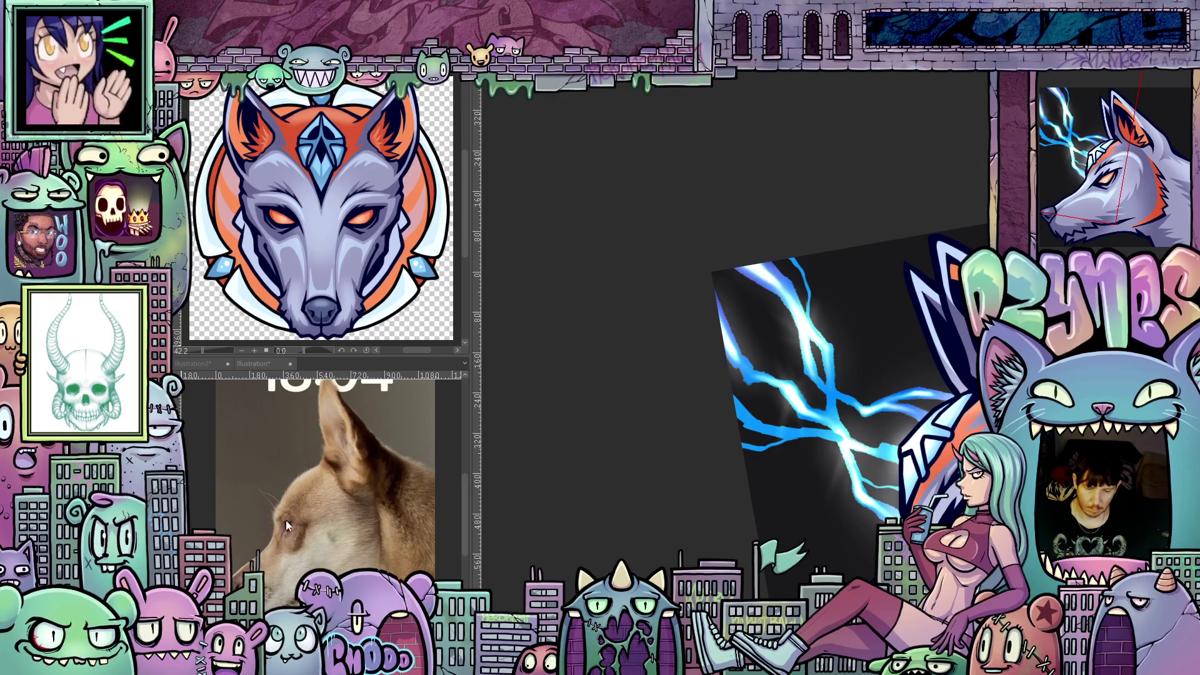
pyautogui.moveTo(813, 325); pyautogui.dragTo(708, 429)
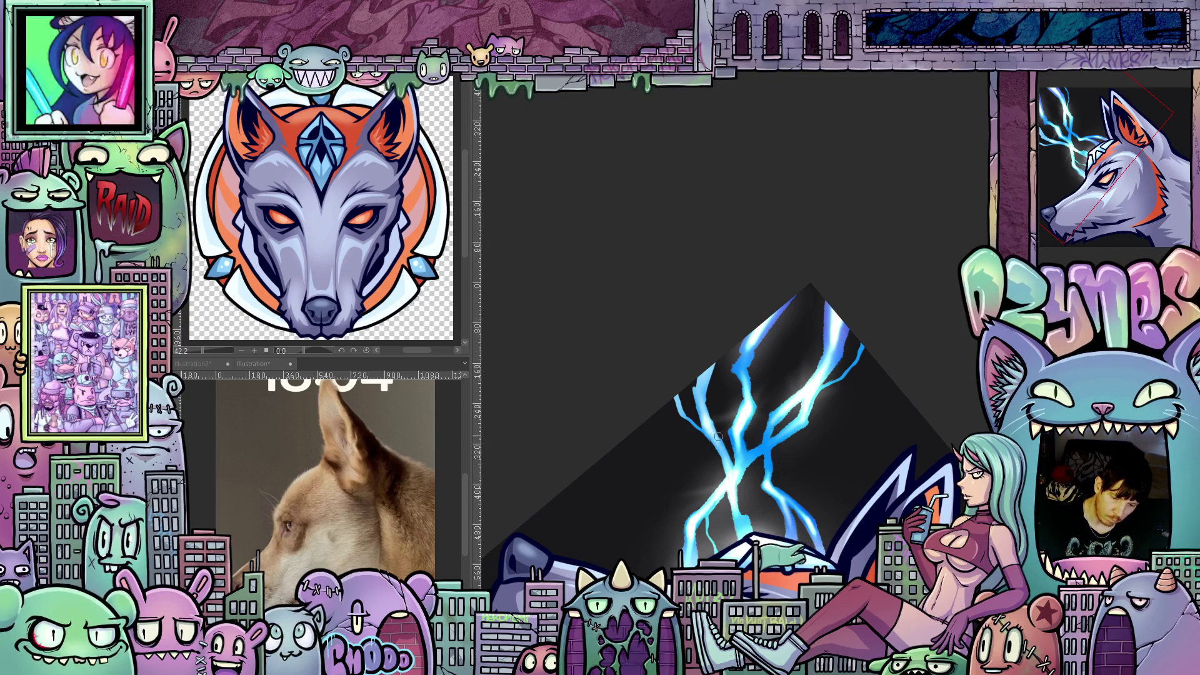
pyautogui.moveTo(812, 500); pyautogui.dragTo(856, 438)
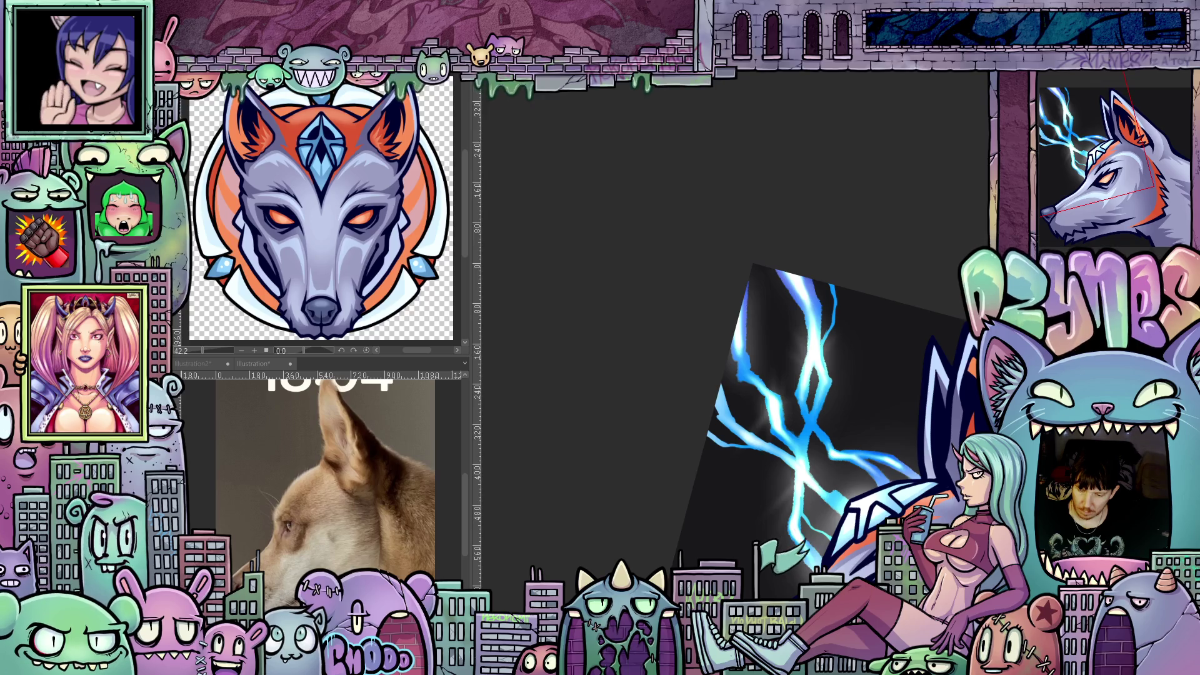
pyautogui.hotkey('ctrl', '+')
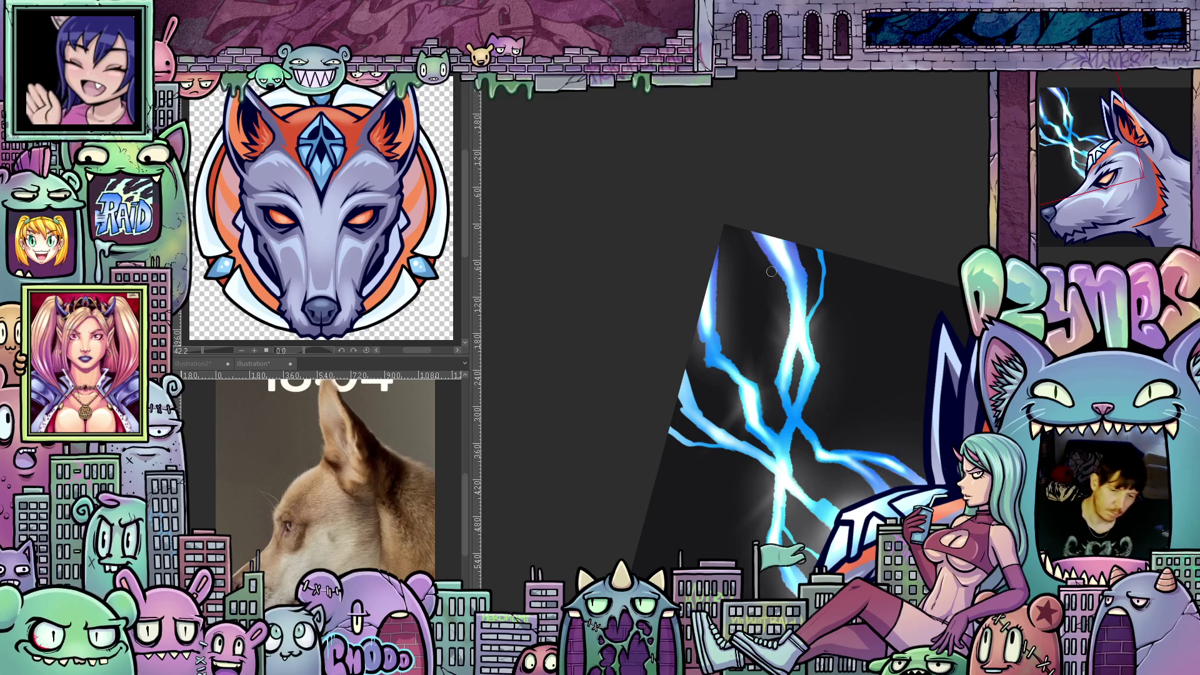
pyautogui.moveTo(879, 367)
pyautogui.mouseDown()
pyautogui.moveTo(899, 406)
pyautogui.moveTo(893, 437)
pyautogui.mouseUp()
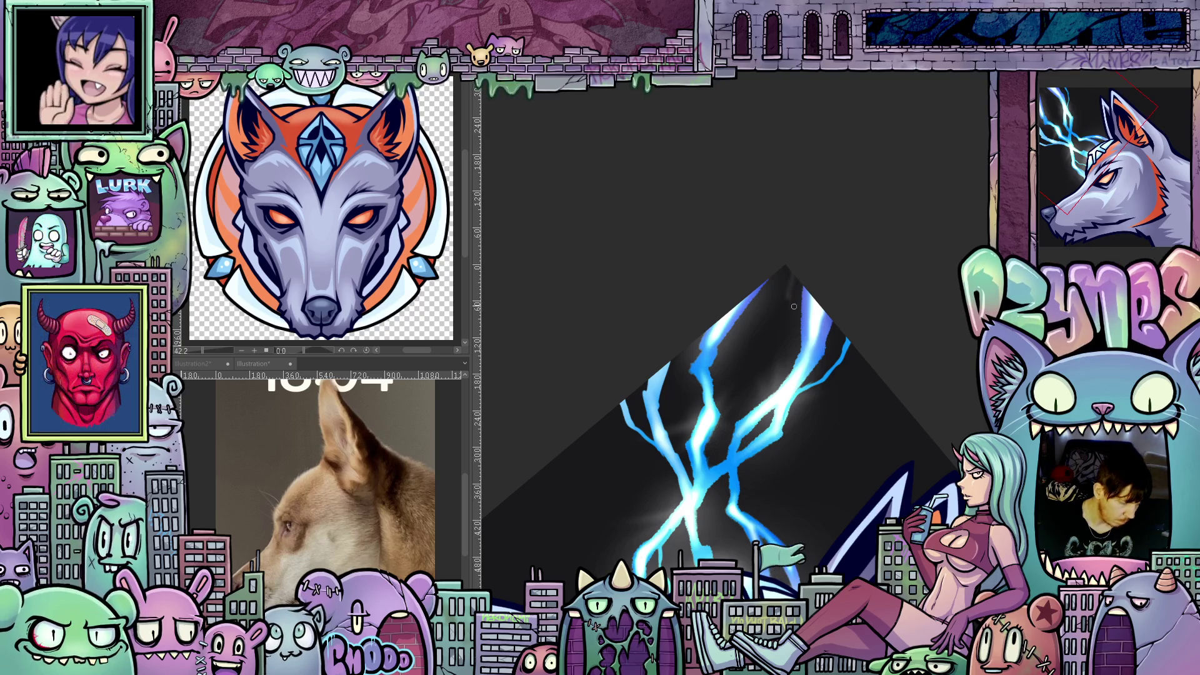
# Draw thin white core lines down the lightning bolts
pyautogui.moveTo(789, 275)
pyautogui.mouseDown()
pyautogui.moveTo(805, 425)
pyautogui.moveTo(774, 441)
pyautogui.mouseUp()
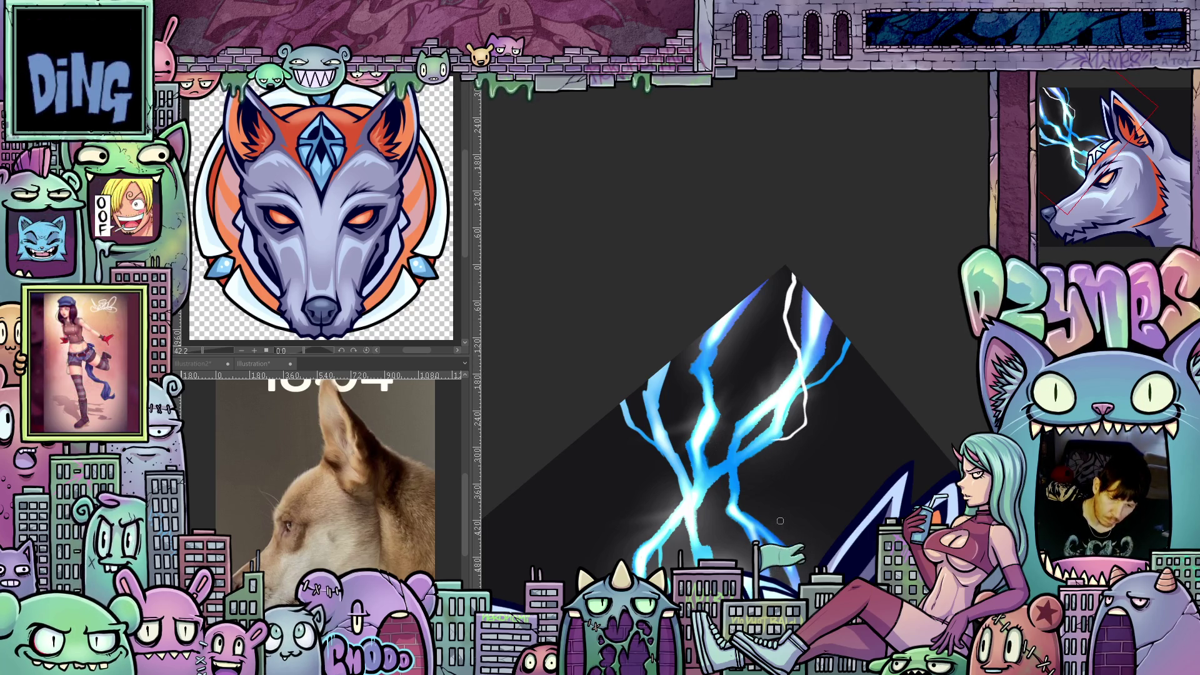
pyautogui.moveTo(878, 470); pyautogui.dragTo(868, 477)
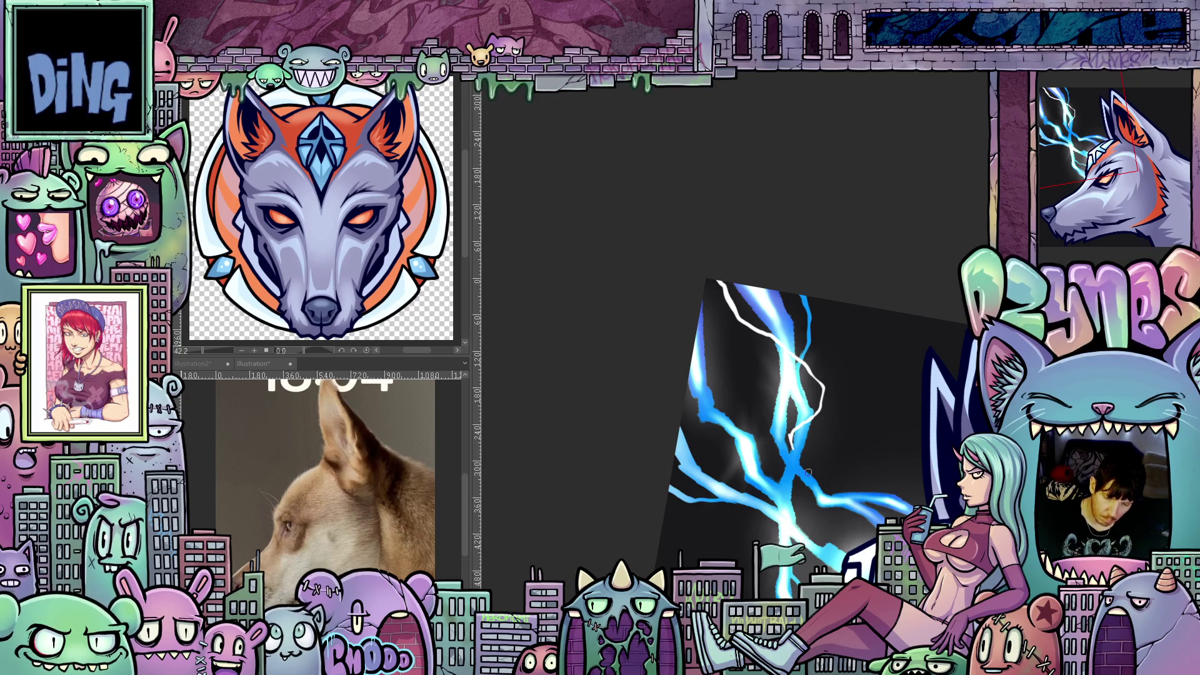
pyautogui.moveTo(807, 485)
pyautogui.mouseDown()
pyautogui.moveTo(786, 497)
pyautogui.moveTo(747, 481)
pyautogui.moveTo(730, 491)
pyautogui.mouseUp()
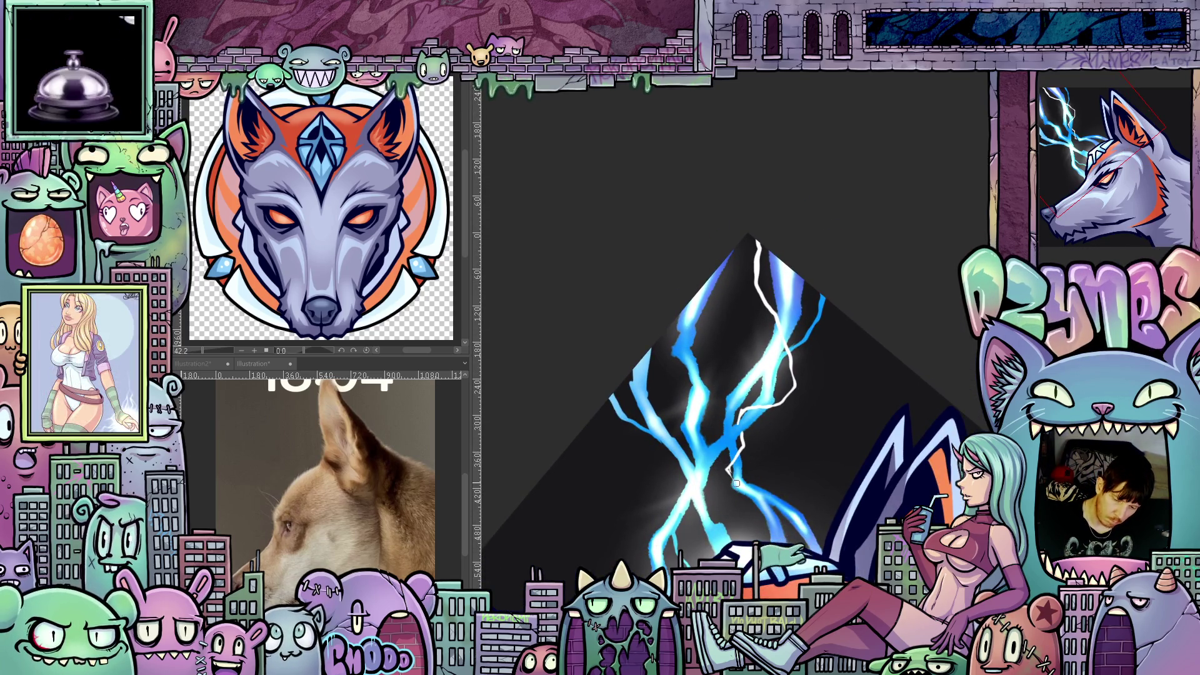
pyautogui.moveTo(735, 477)
pyautogui.mouseDown()
pyautogui.moveTo(873, 449)
pyautogui.moveTo(771, 428)
pyautogui.mouseUp()
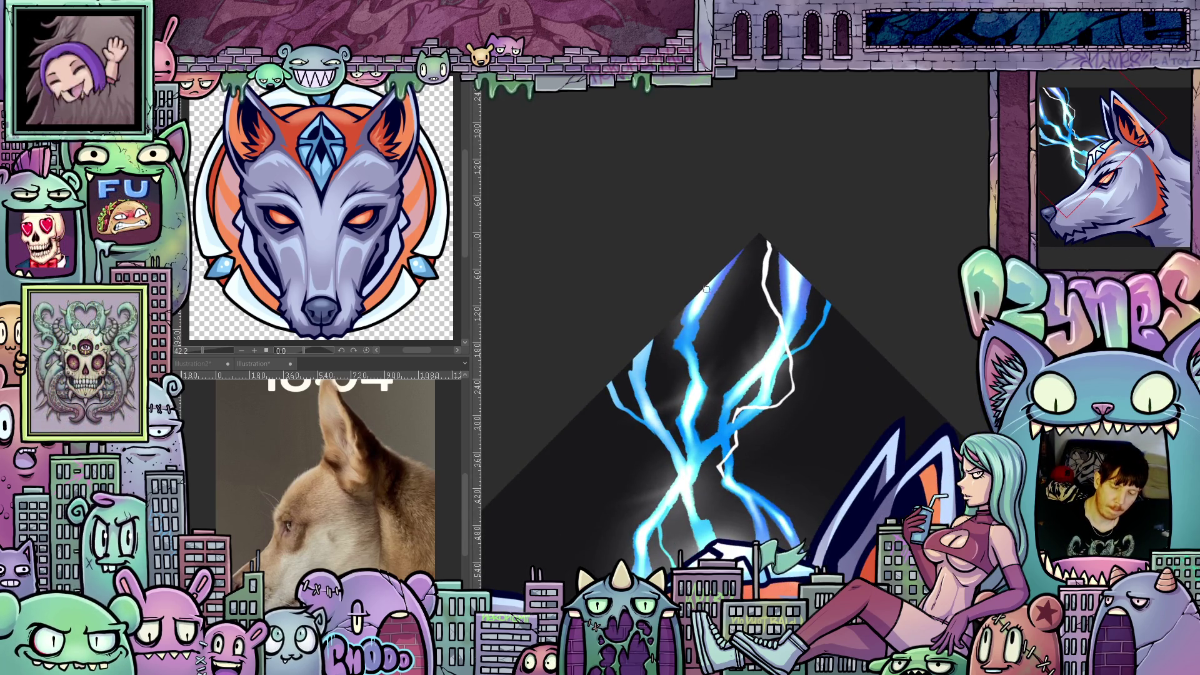
pyautogui.moveTo(703, 348); pyautogui.dragTo(684, 394)
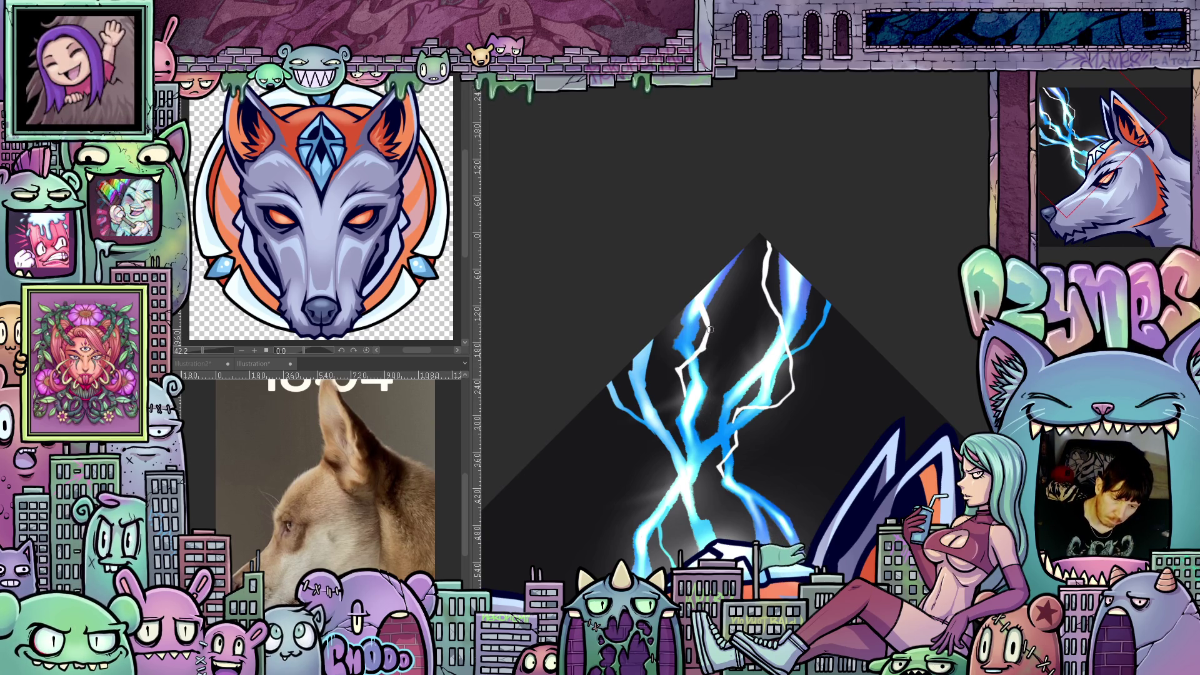
pyautogui.moveTo(804, 423)
pyautogui.mouseDown()
pyautogui.moveTo(813, 338)
pyautogui.moveTo(793, 425)
pyautogui.moveTo(769, 450)
pyautogui.mouseUp()
pyautogui.scroll(3, 815, 331)
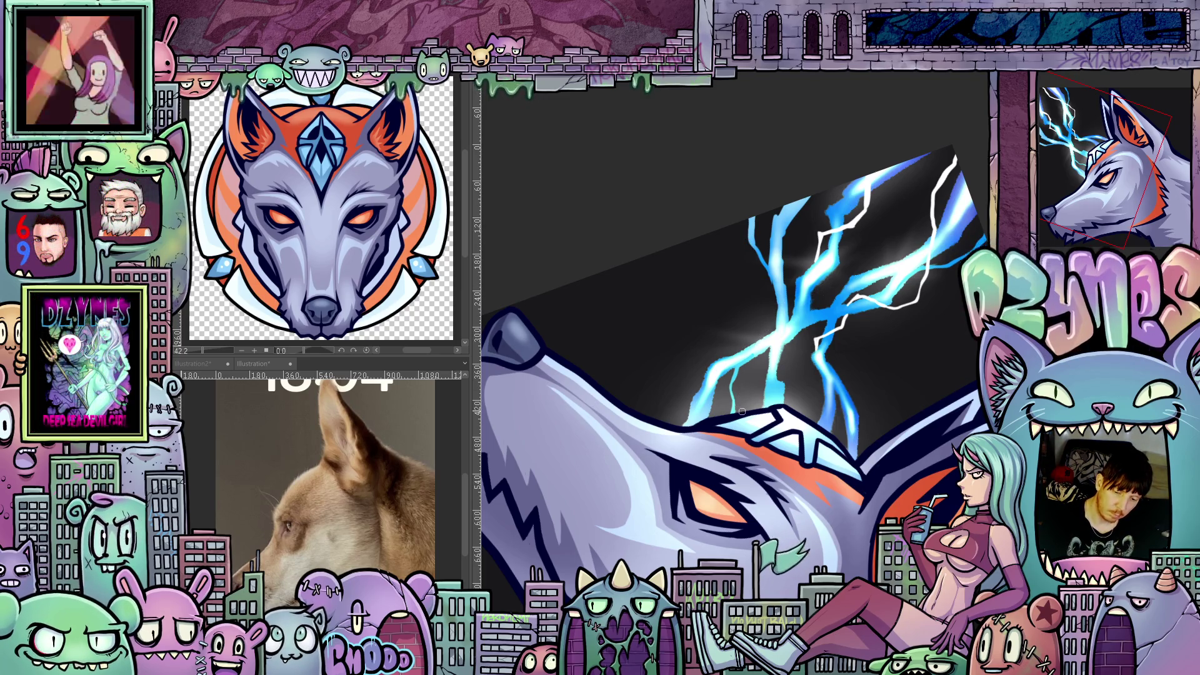
# Add more white strokes along the lightning branches and across the bolts for a faint glow
pyautogui.moveTo(746, 373)
pyautogui.mouseDown()
pyautogui.moveTo(744, 337)
pyautogui.moveTo(771, 320)
pyautogui.mouseUp()
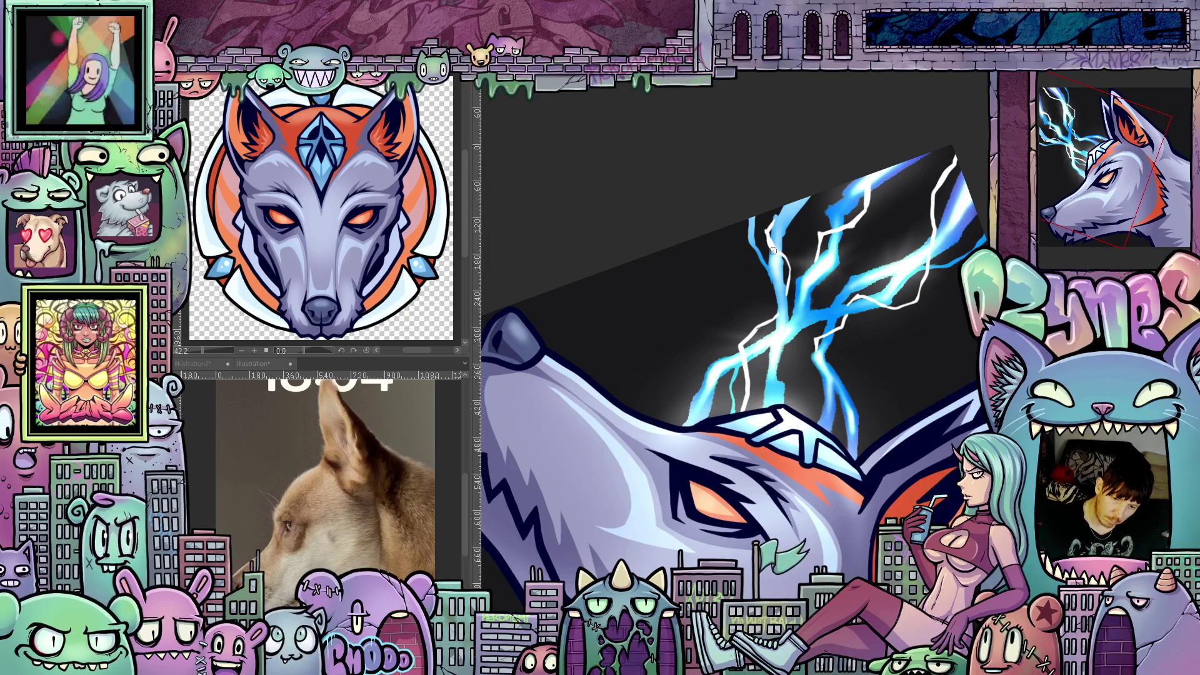
pyautogui.moveTo(775, 253)
pyautogui.mouseDown()
pyautogui.moveTo(899, 331)
pyautogui.moveTo(781, 464)
pyautogui.mouseUp()
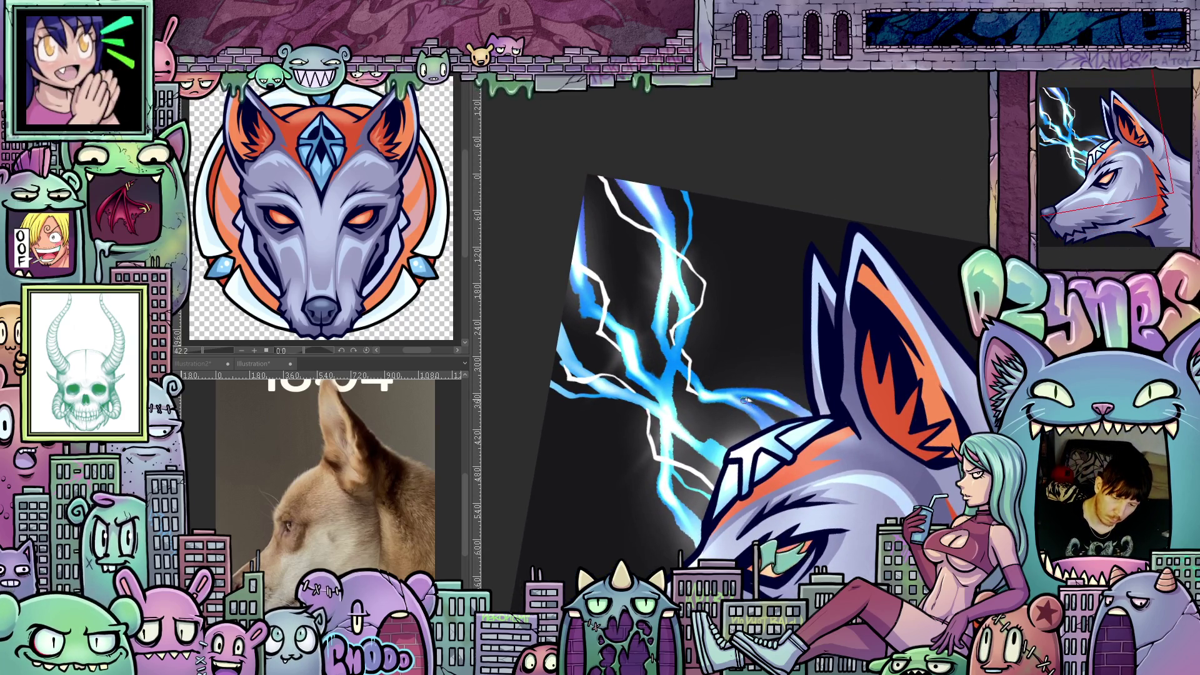
pyautogui.moveTo(745, 401); pyautogui.dragTo(755, 434)
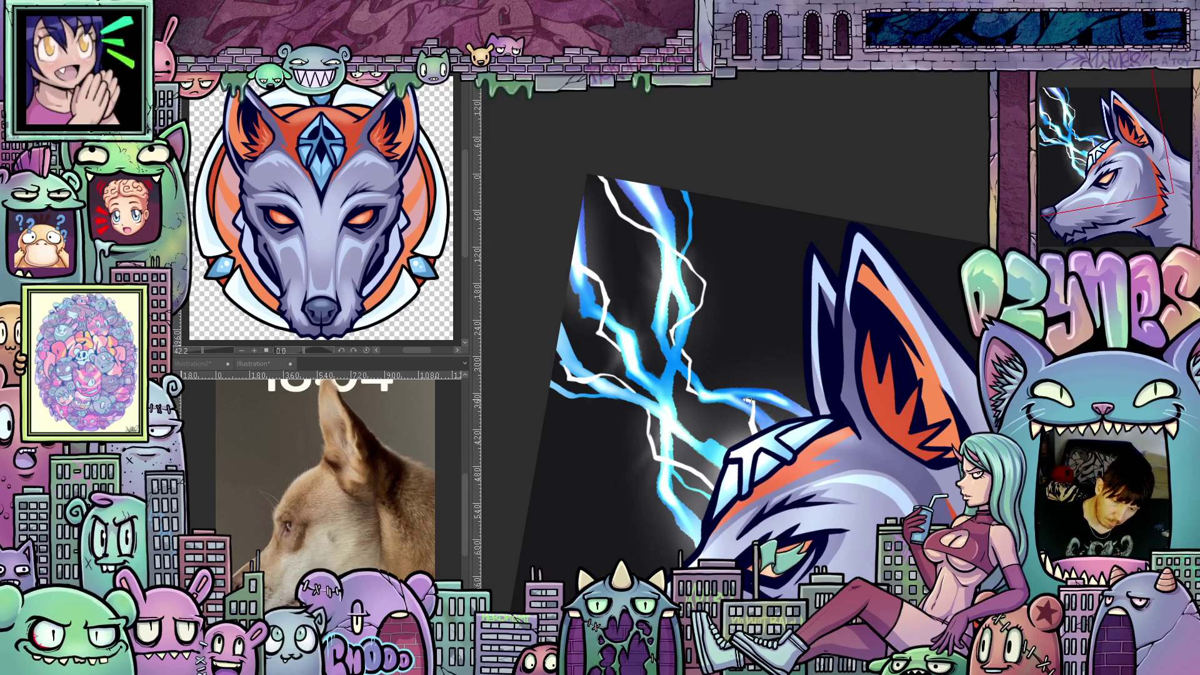
pyautogui.moveTo(786, 424); pyautogui.dragTo(716, 360)
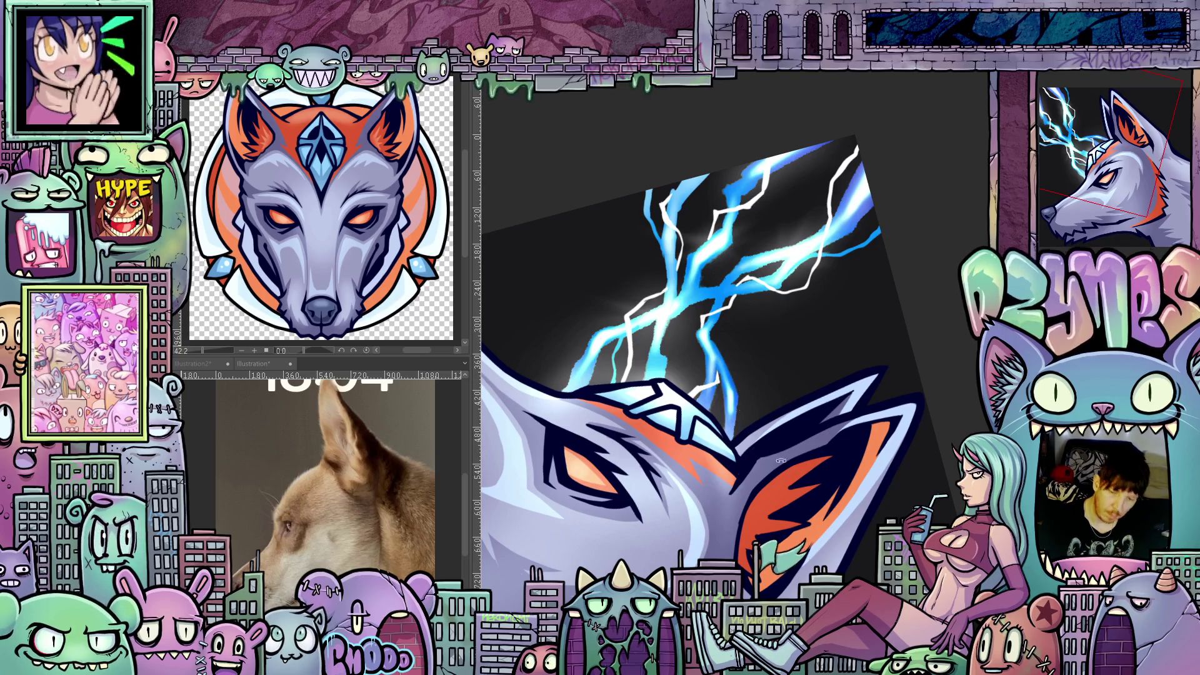
pyautogui.moveTo(717, 368); pyautogui.dragTo(843, 426)
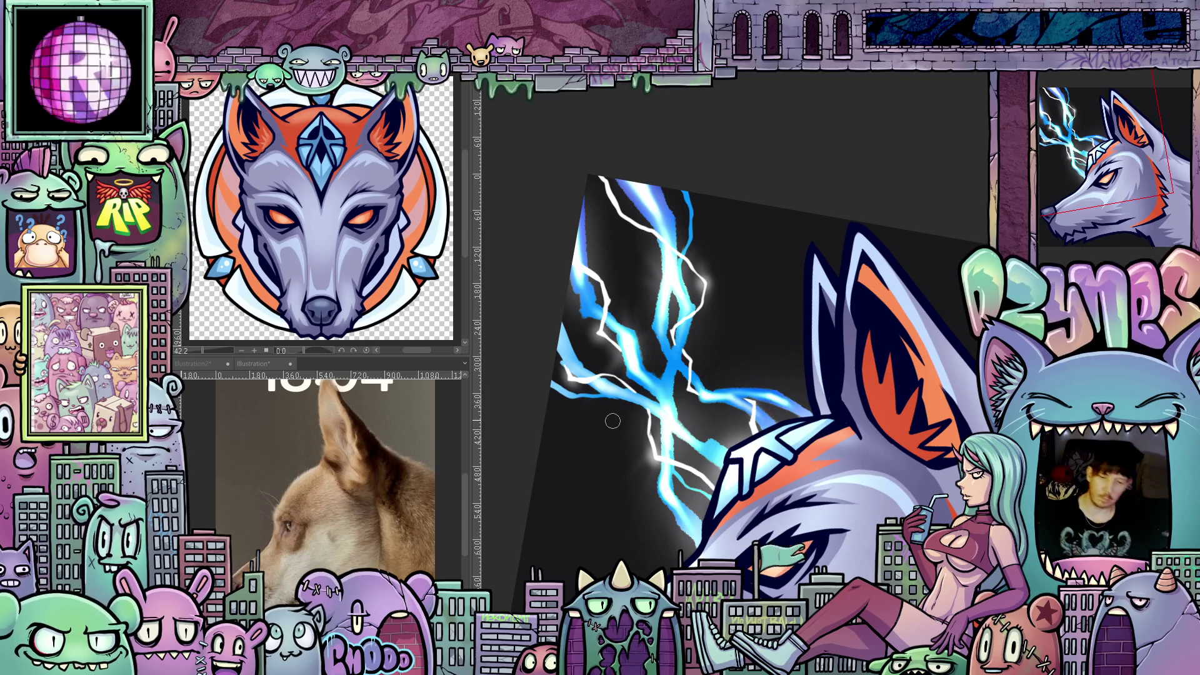
pyautogui.moveTo(631, 466); pyautogui.dragTo(767, 468)
pyautogui.scroll(-5, 768, 469)
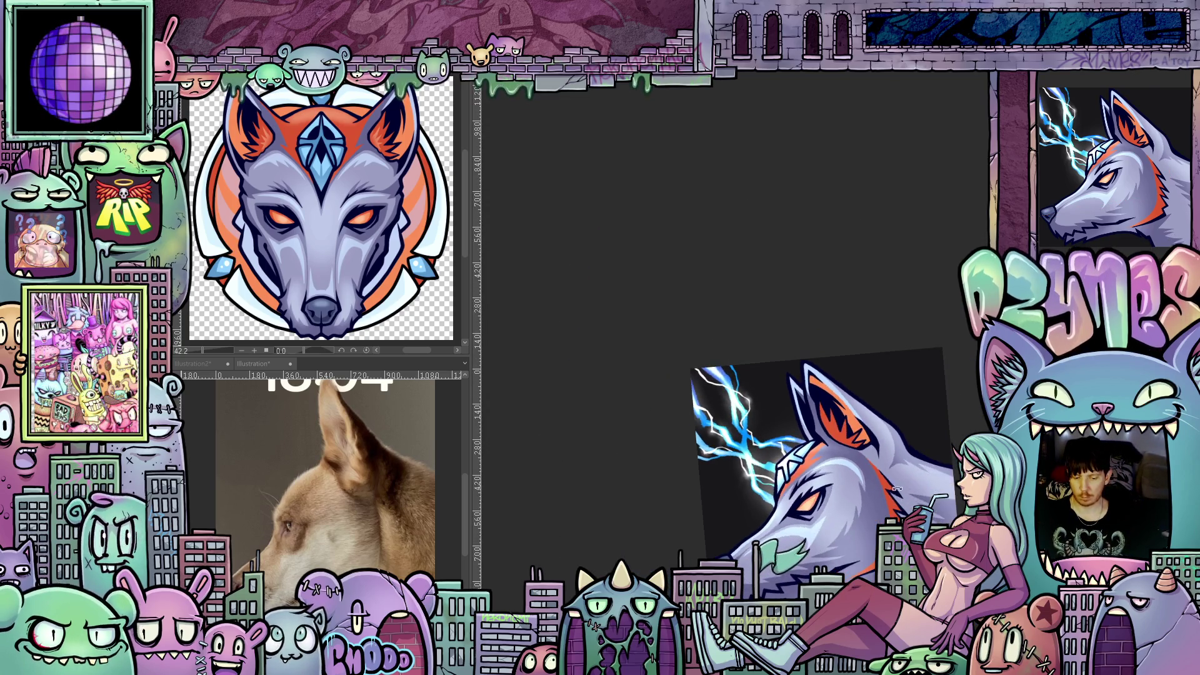
# Add a Level Correction layer that raises the black point and lowers the white point
pyautogui.moveTo(895, 508); pyautogui.dragTo(875, 537)
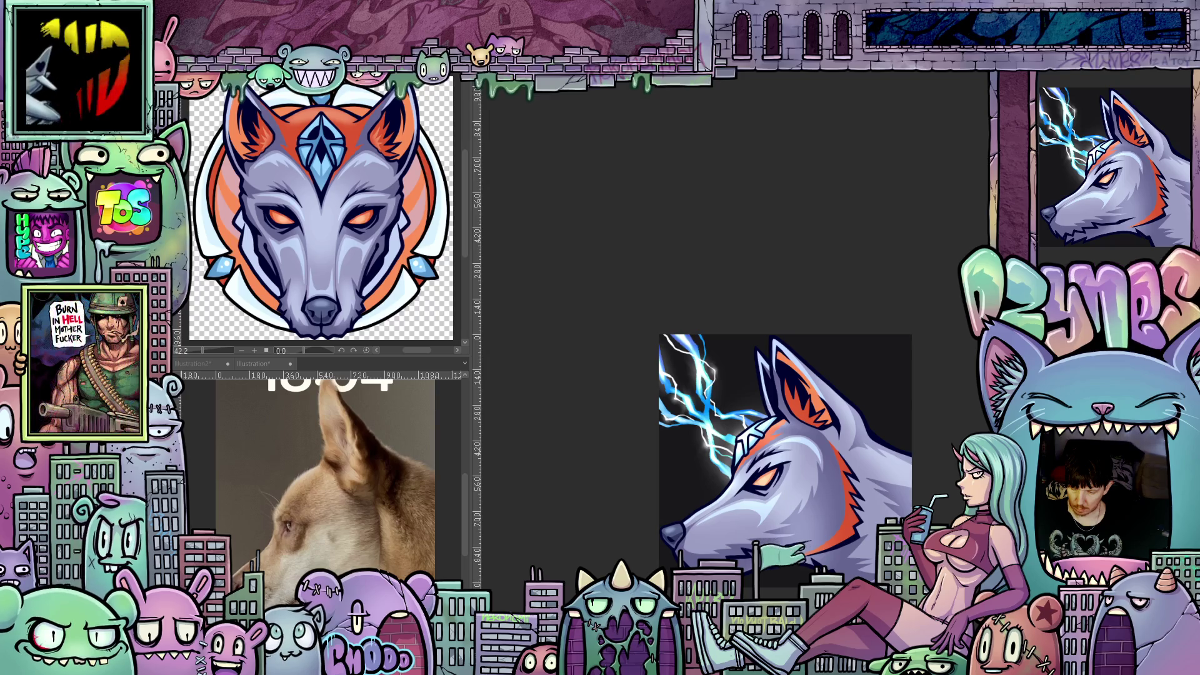
pyautogui.rightClick(175, 93)
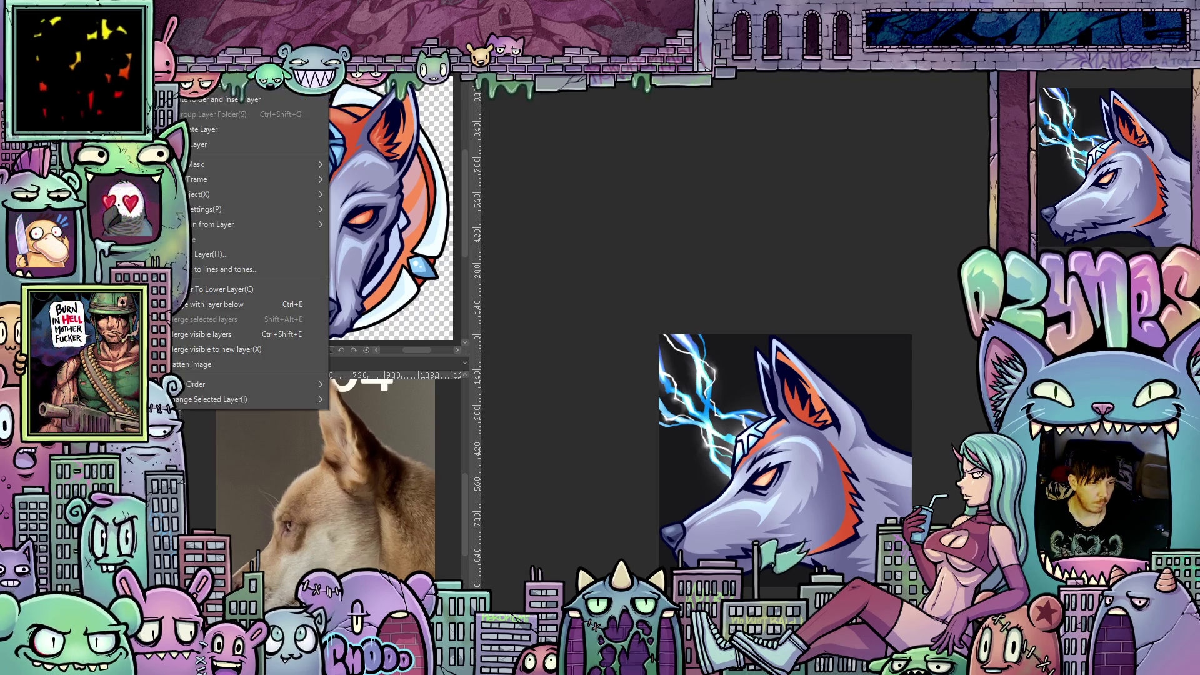
pyautogui.moveTo(300, 78)
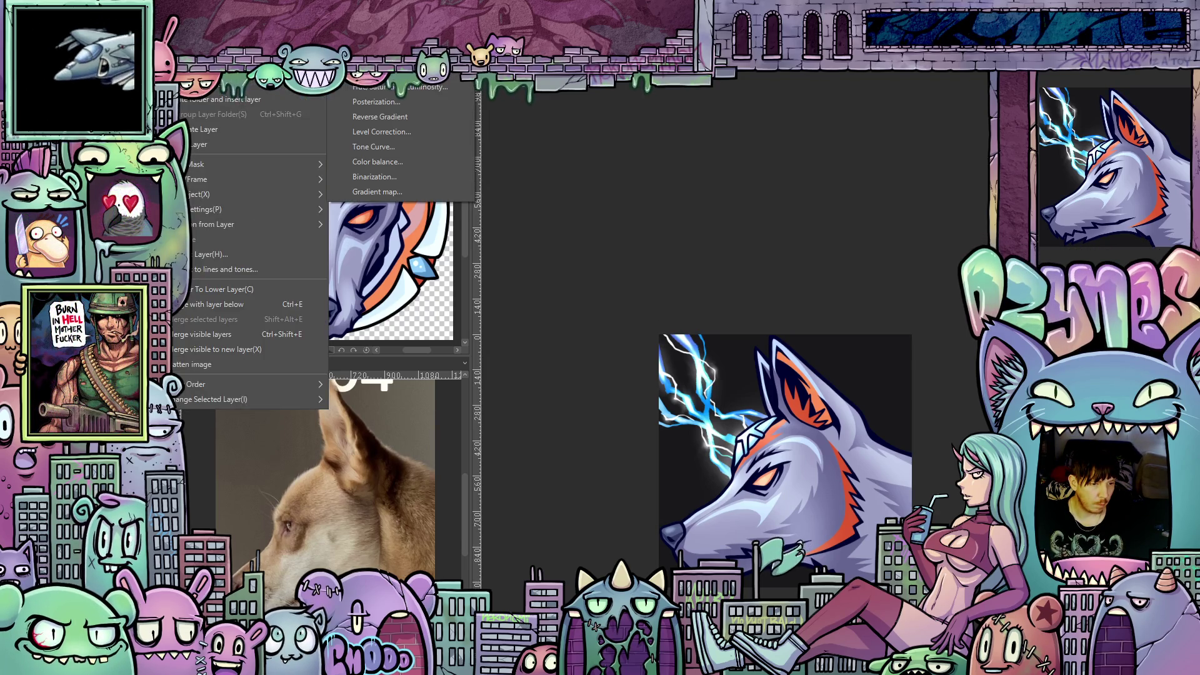
pyautogui.click(395, 133)
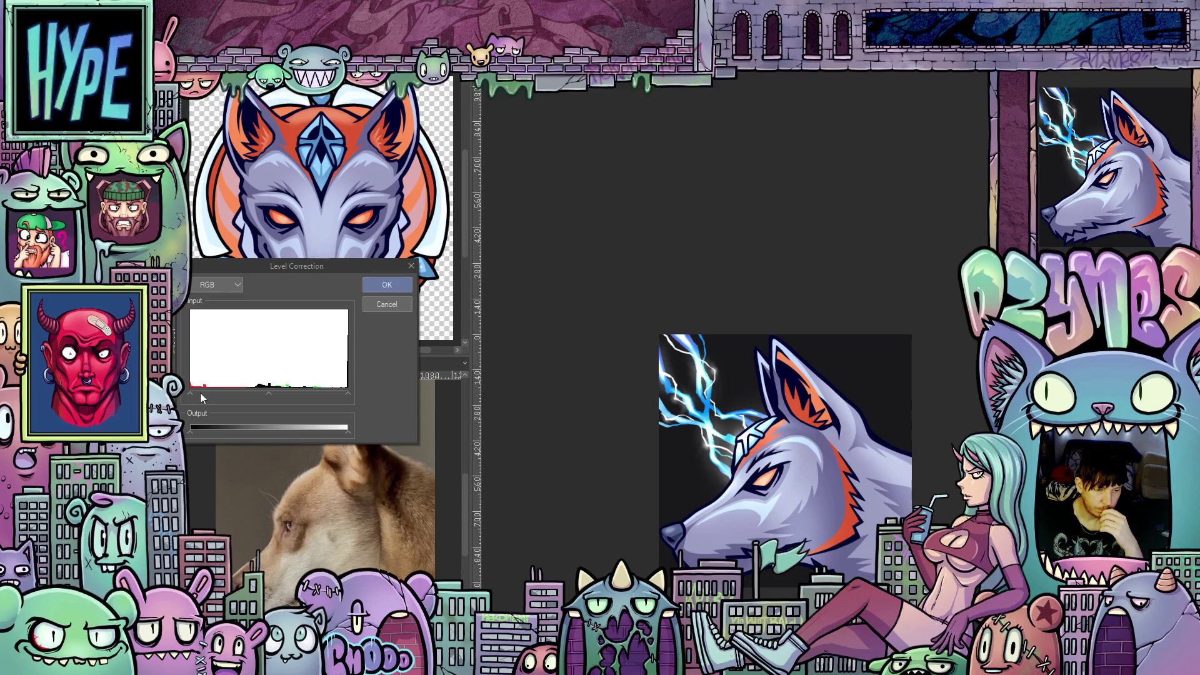
pyautogui.moveTo(193, 392); pyautogui.dragTo(227, 397)
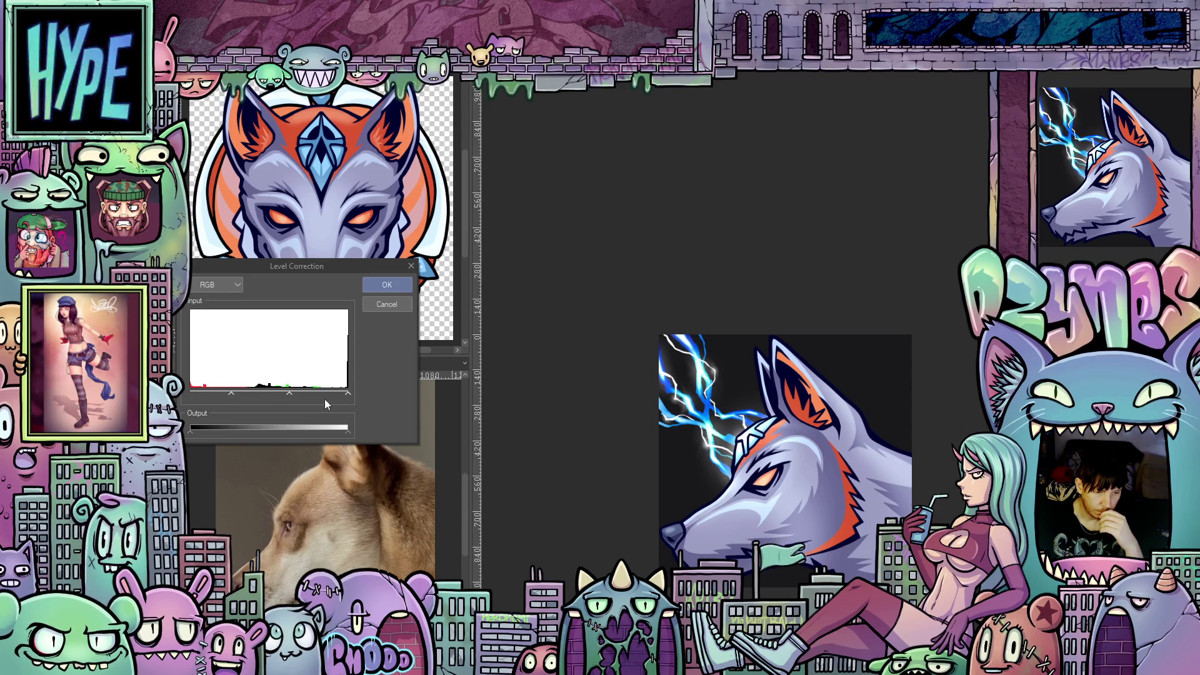
pyautogui.moveTo(347, 394)
pyautogui.mouseDown()
pyautogui.moveTo(298, 395)
pyautogui.moveTo(309, 397)
pyautogui.mouseUp()
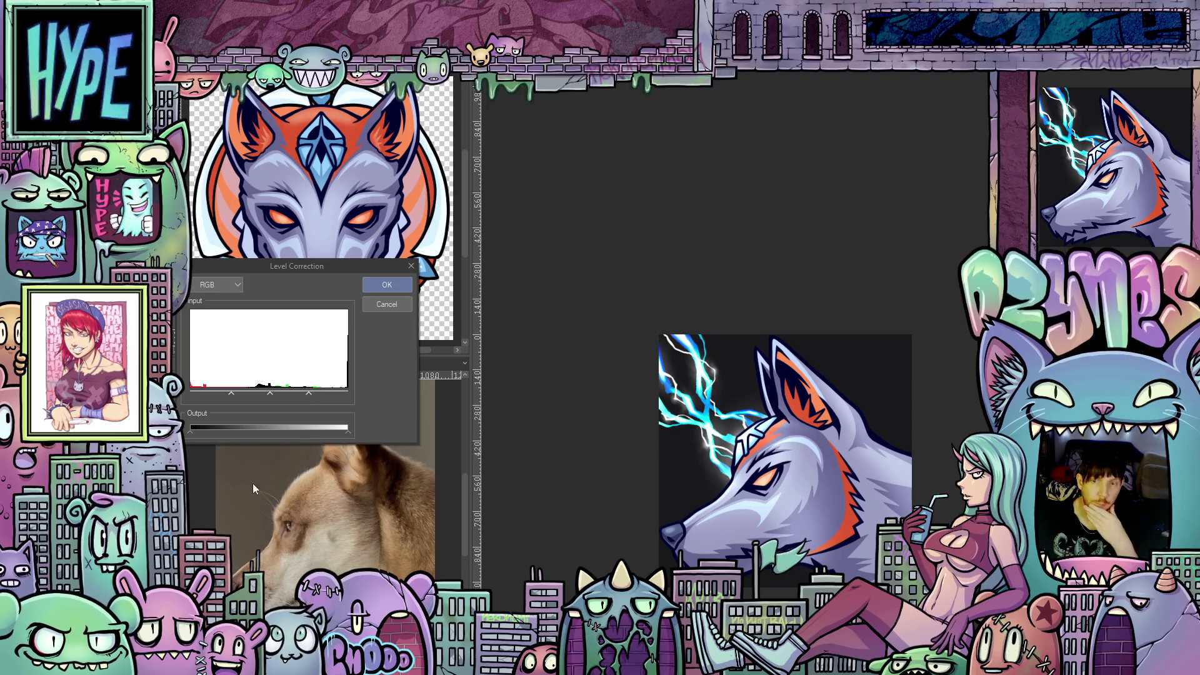
pyautogui.click(384, 286)
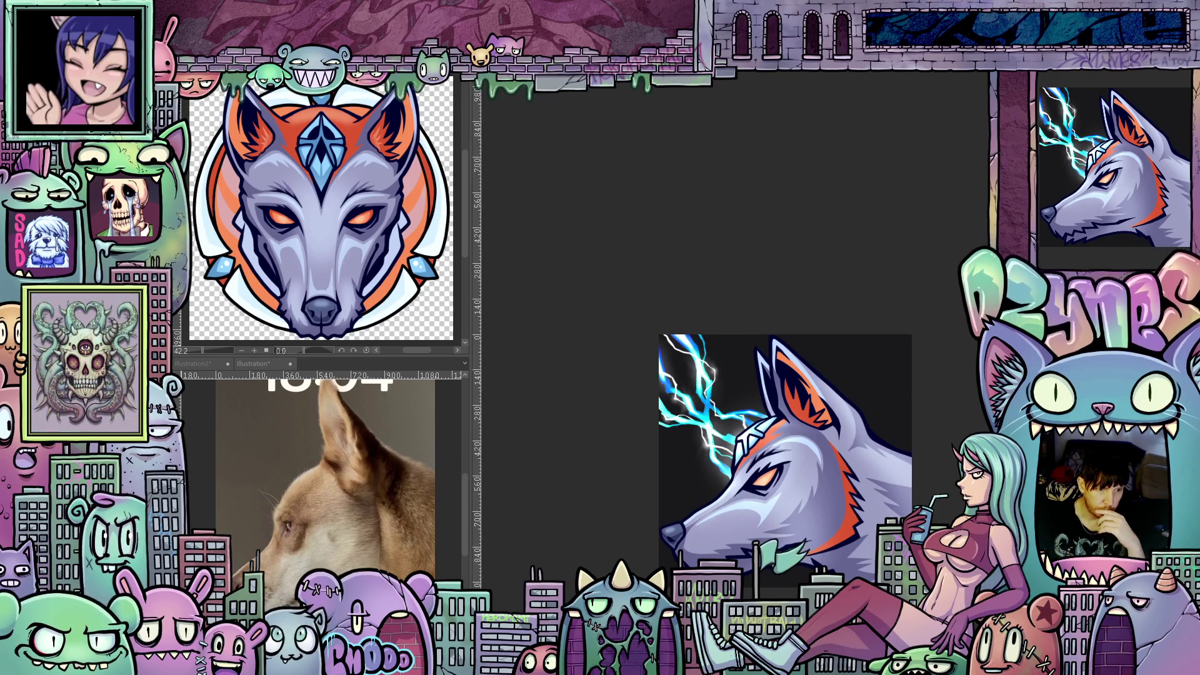
# Apply a Gaussian Blur filter, nudging the strength up and then slightly back down
pyautogui.rightClick(233, 85)
pyautogui.click(370, 103)
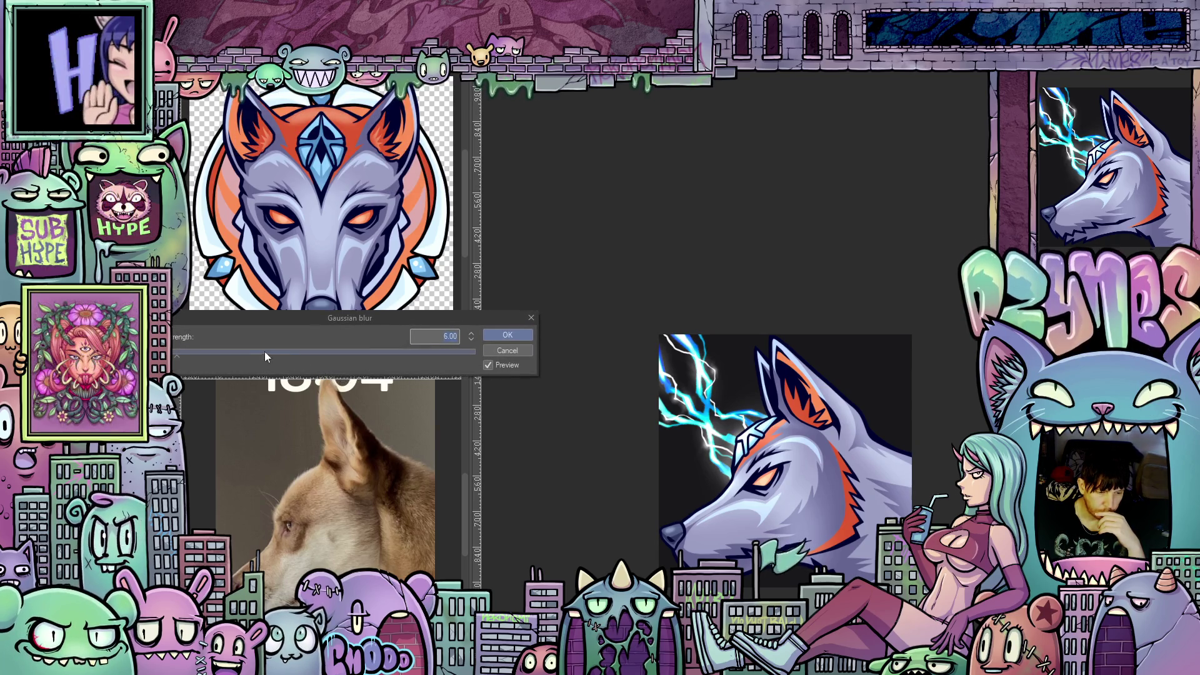
pyautogui.moveTo(177, 354); pyautogui.dragTo(181, 355)
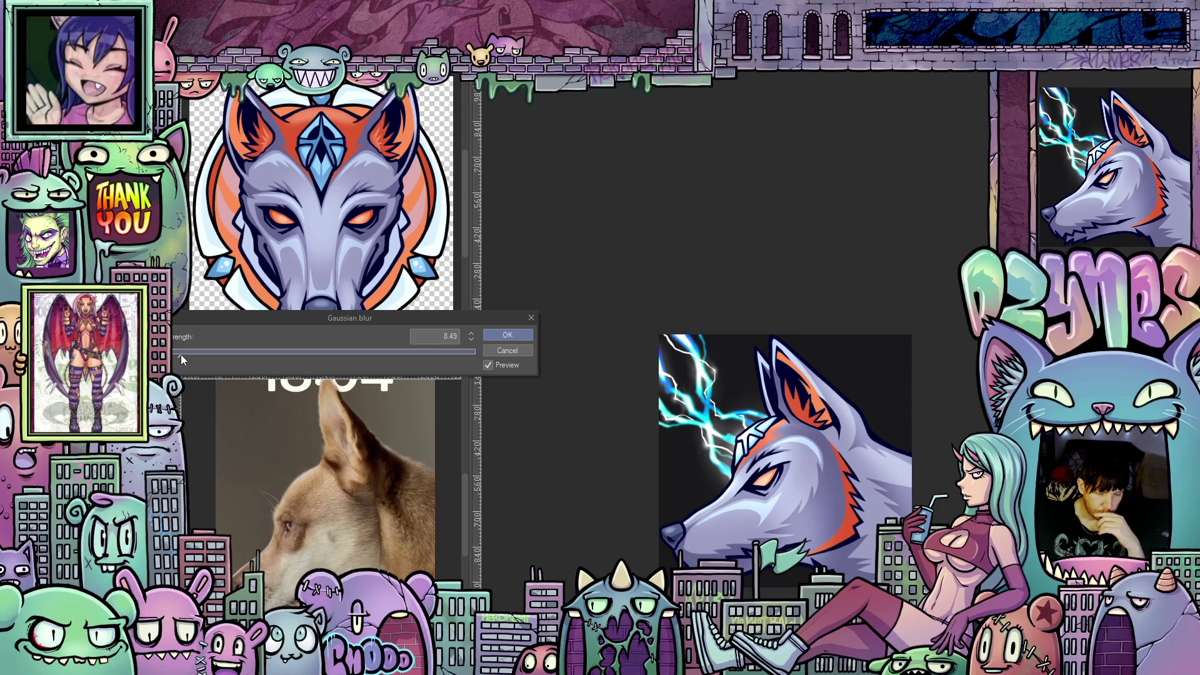
pyautogui.moveTo(181, 354); pyautogui.dragTo(177, 358)
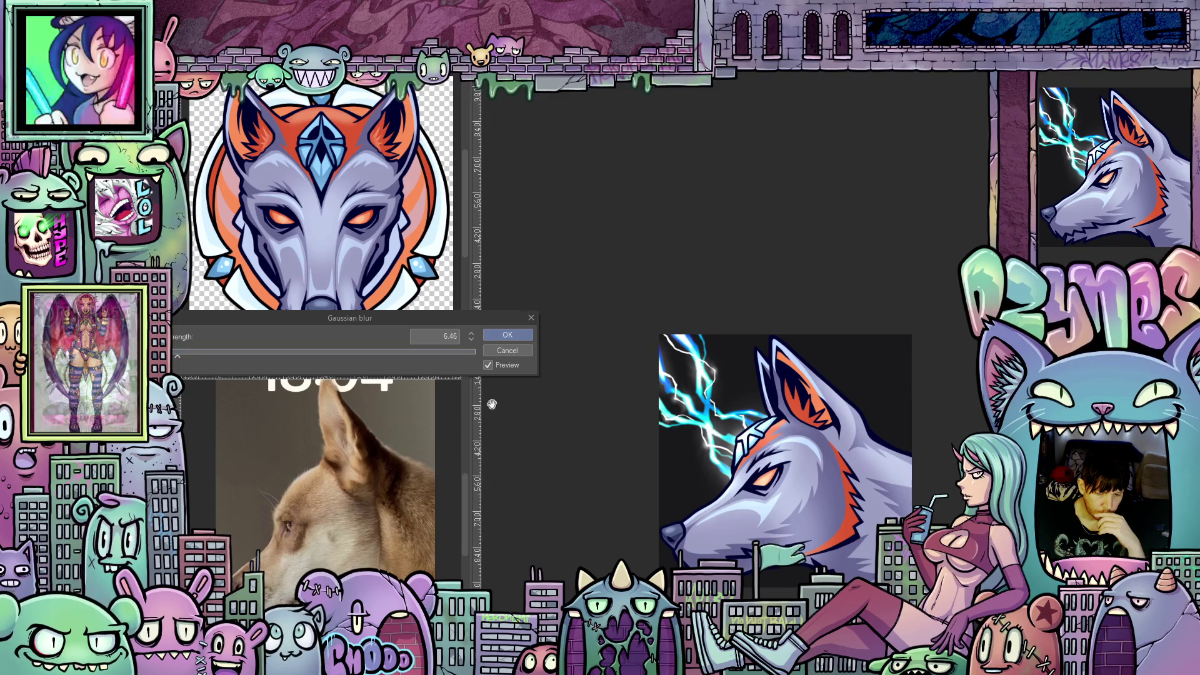
pyautogui.click(518, 335)
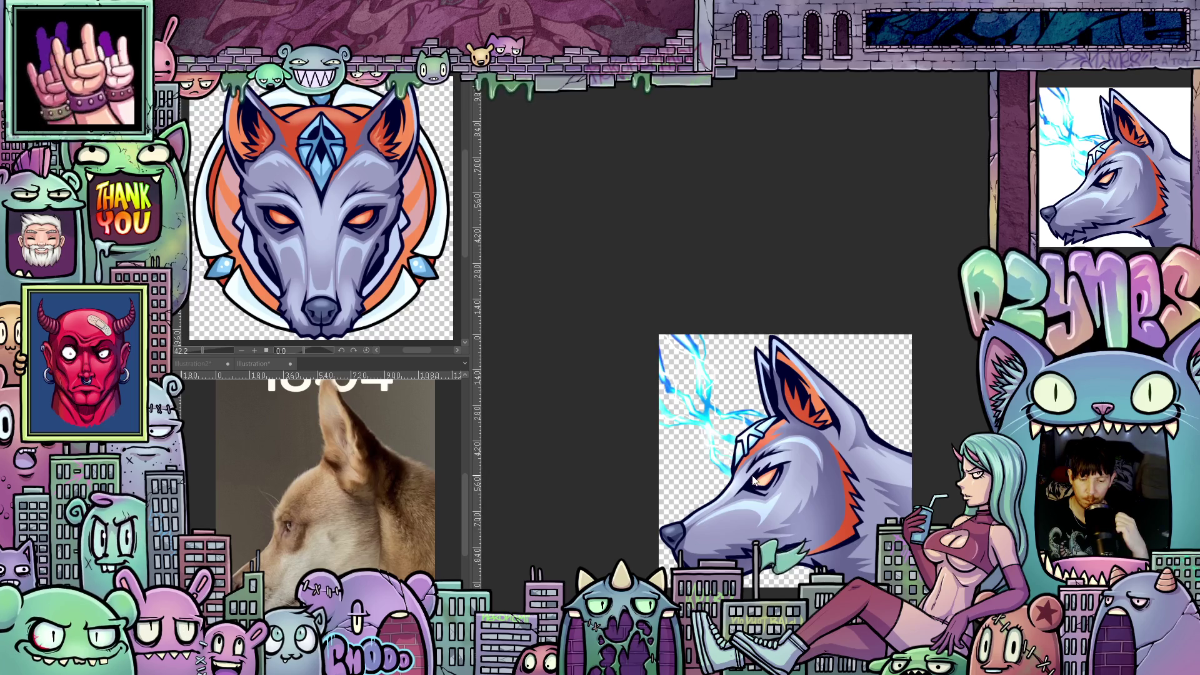
# With a larger airbrush, paint a bright cyan glow beside the wolf's eye and around the lightning
pyautogui.scroll(1, 752, 480)
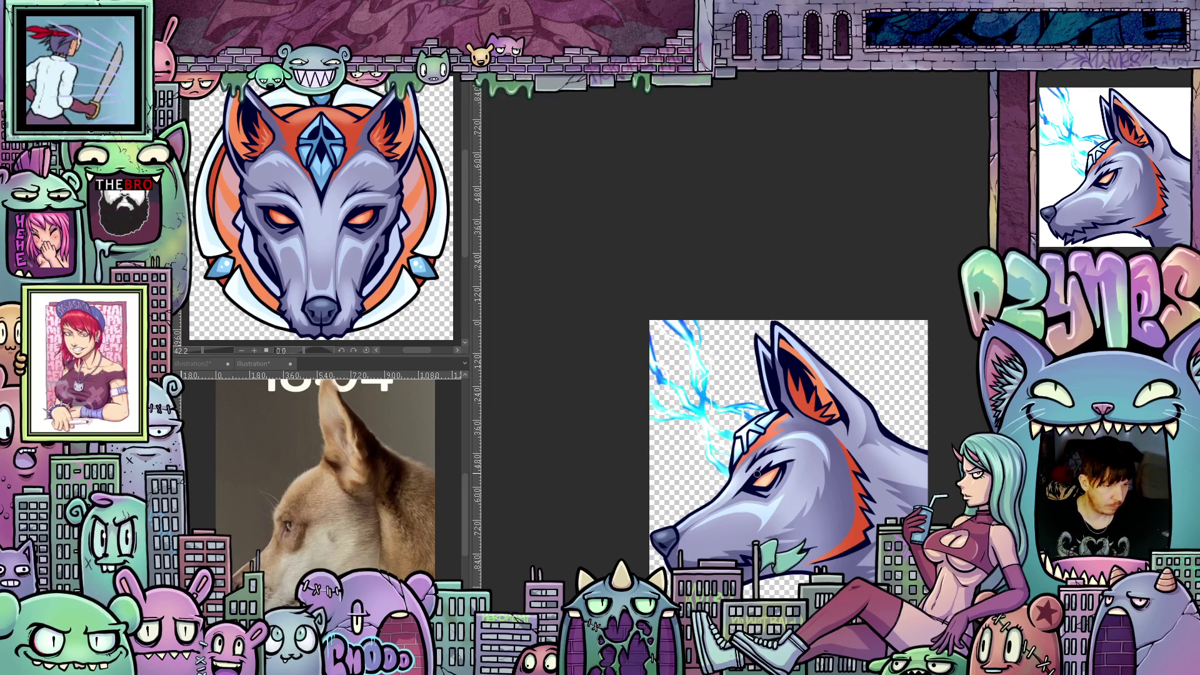
pyautogui.press(']')
pyautogui.press(']')
pyautogui.press(']')
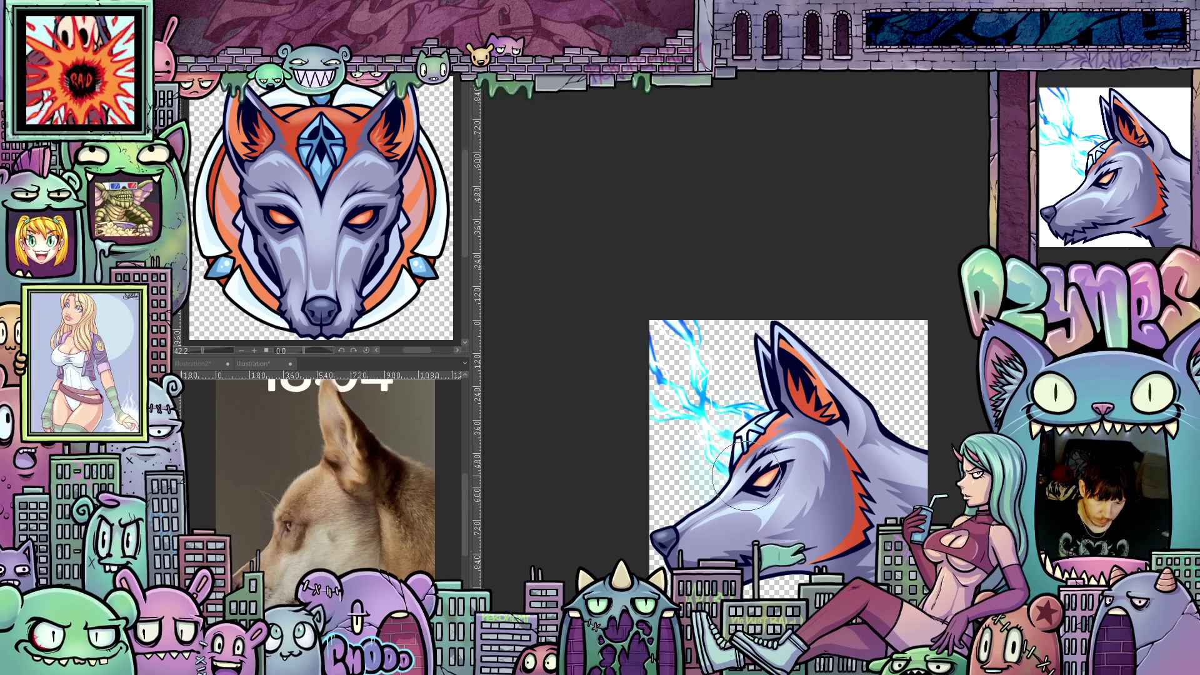
pyautogui.moveTo(742, 481); pyautogui.dragTo(767, 466)
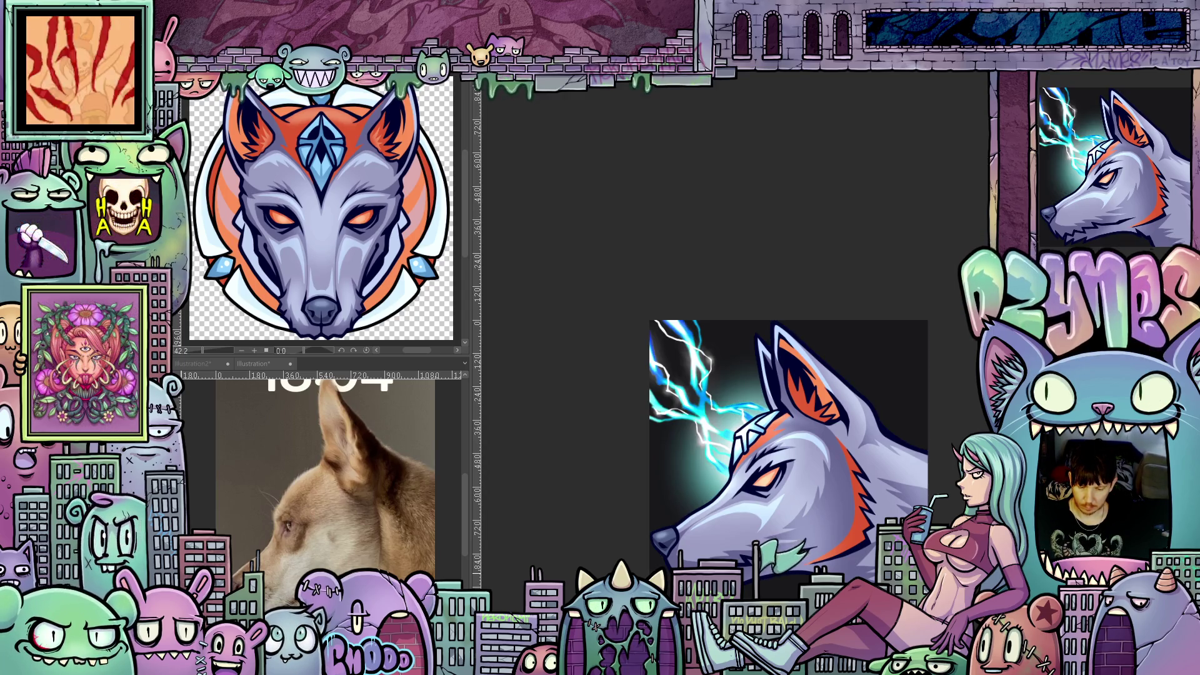
pyautogui.moveTo(762, 437)
pyautogui.mouseDown()
pyautogui.moveTo(741, 450)
pyautogui.moveTo(732, 440)
pyautogui.mouseUp()
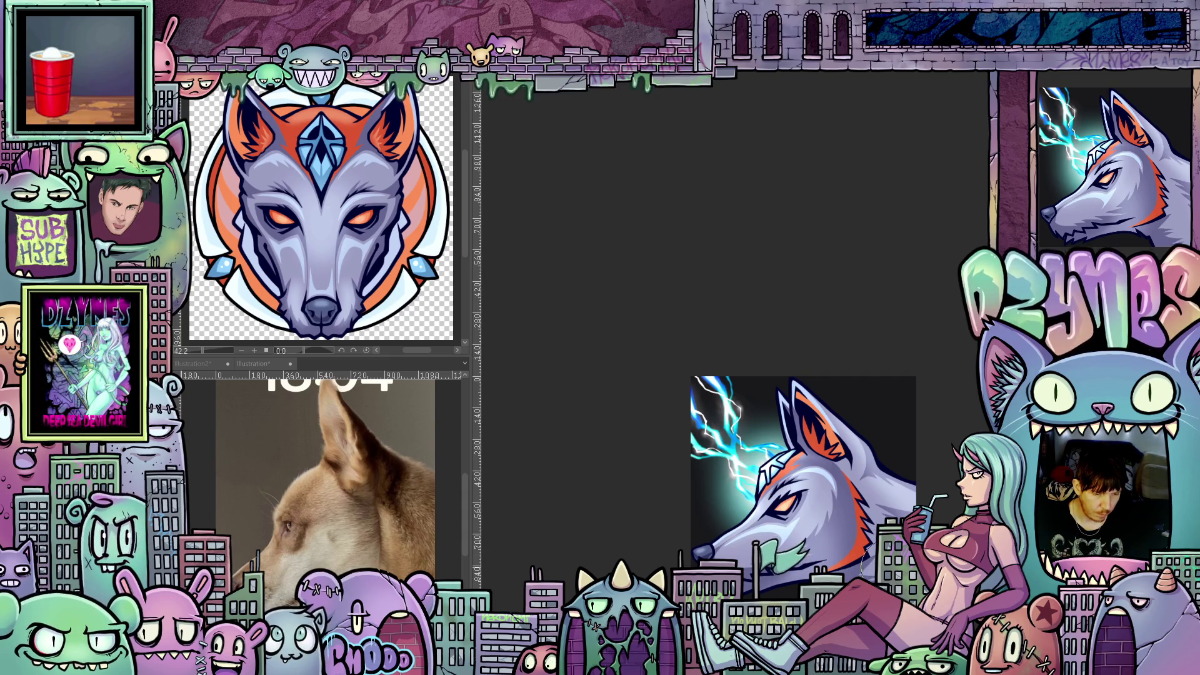
pyautogui.scroll(1, 887, 570)
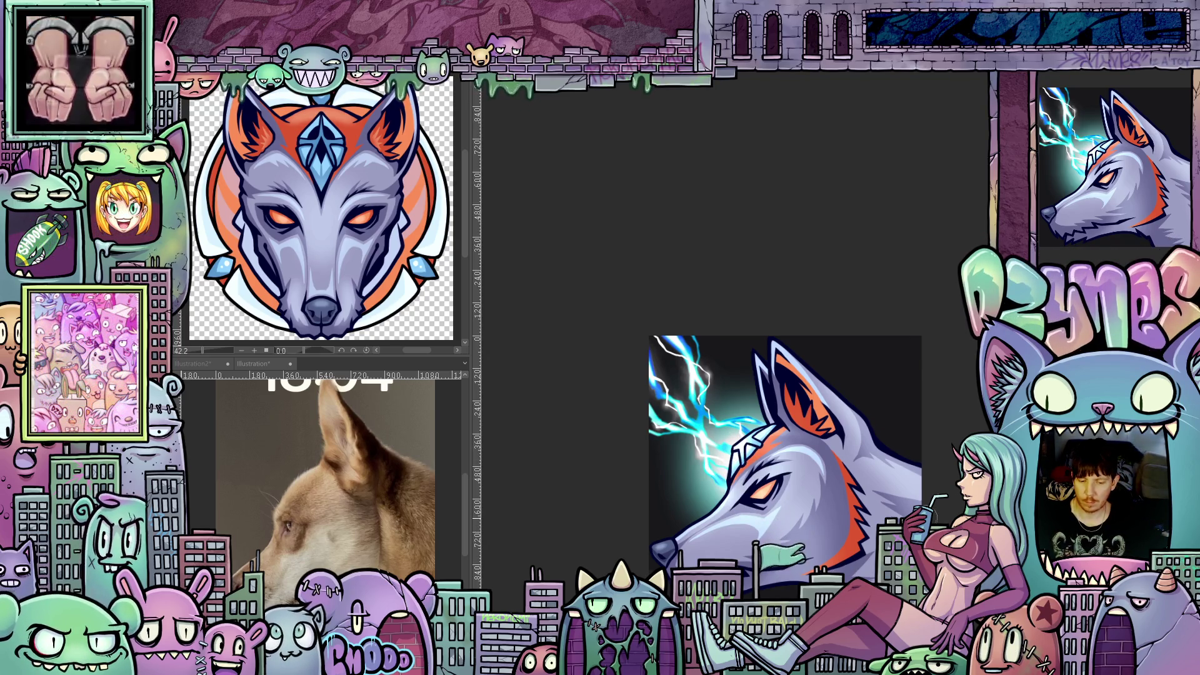
pyautogui.scroll(-5, 855, 448)
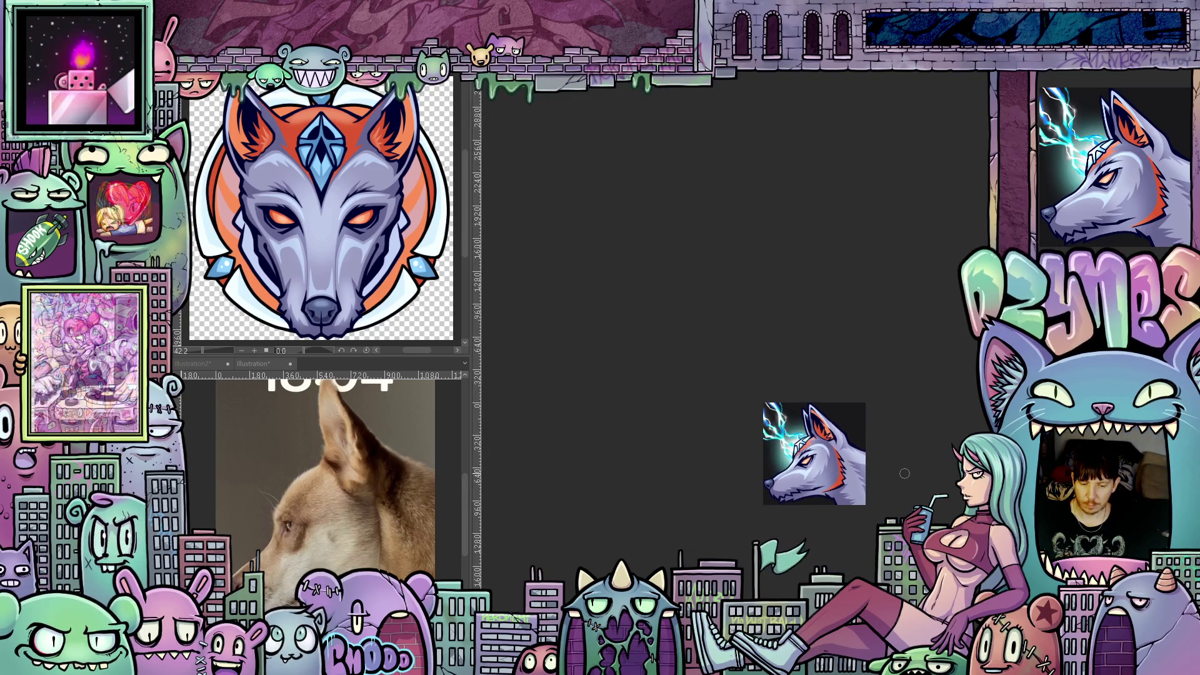
pyautogui.scroll(-3, 904, 473)
pyautogui.scroll(-2, 906, 499)
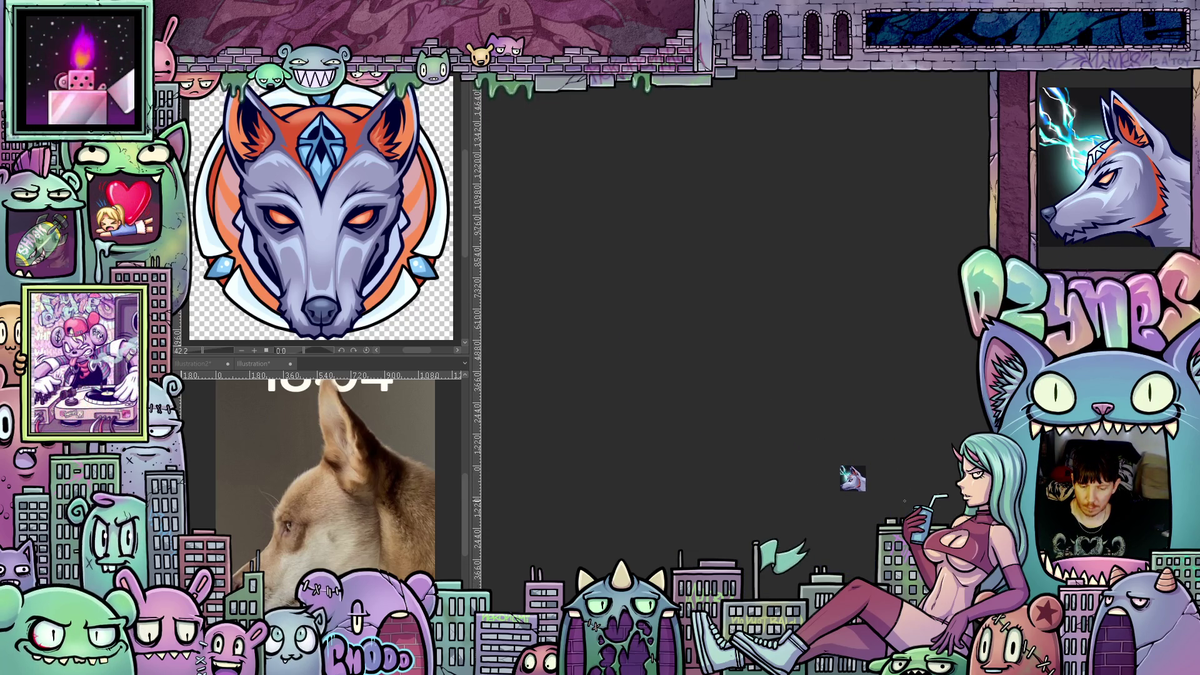
pyautogui.scroll(8, 880, 499)
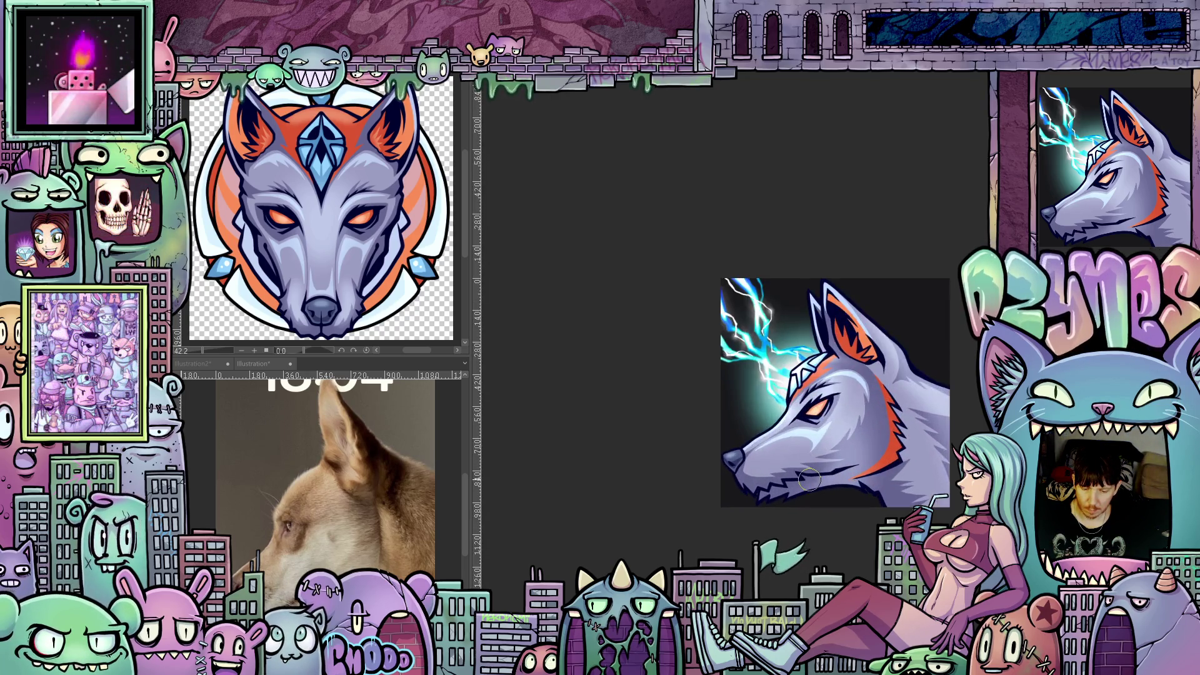
pyautogui.scroll(3, 809, 479)
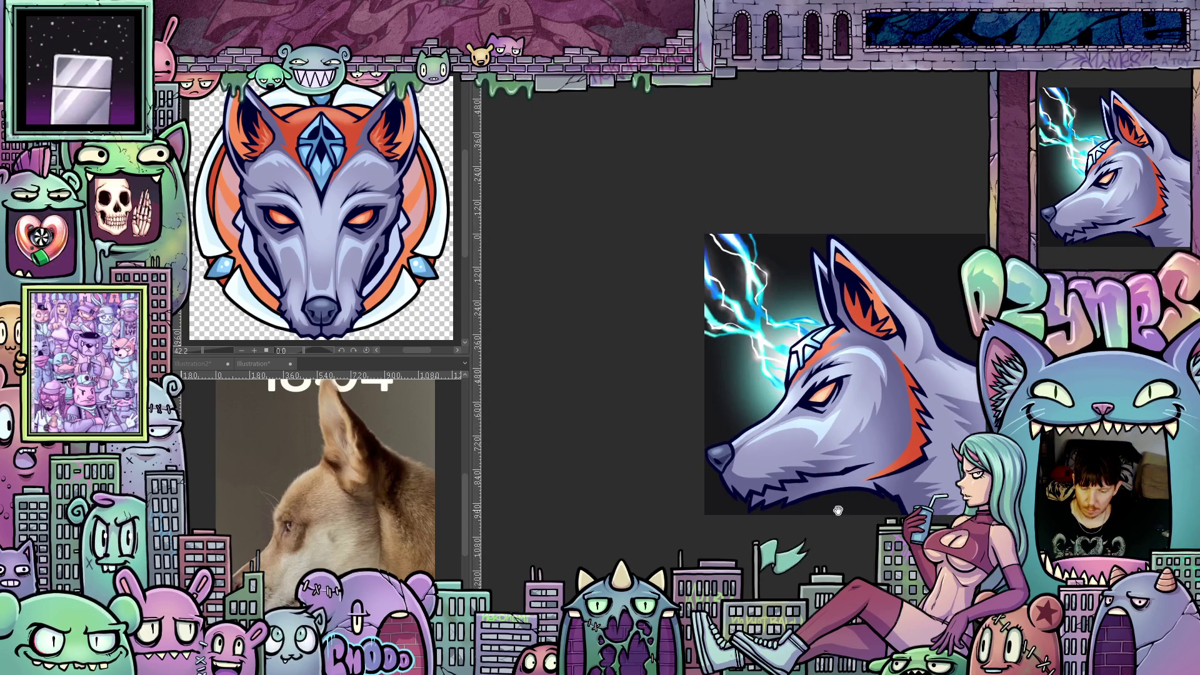
pyautogui.moveTo(838, 511); pyautogui.dragTo(844, 524)
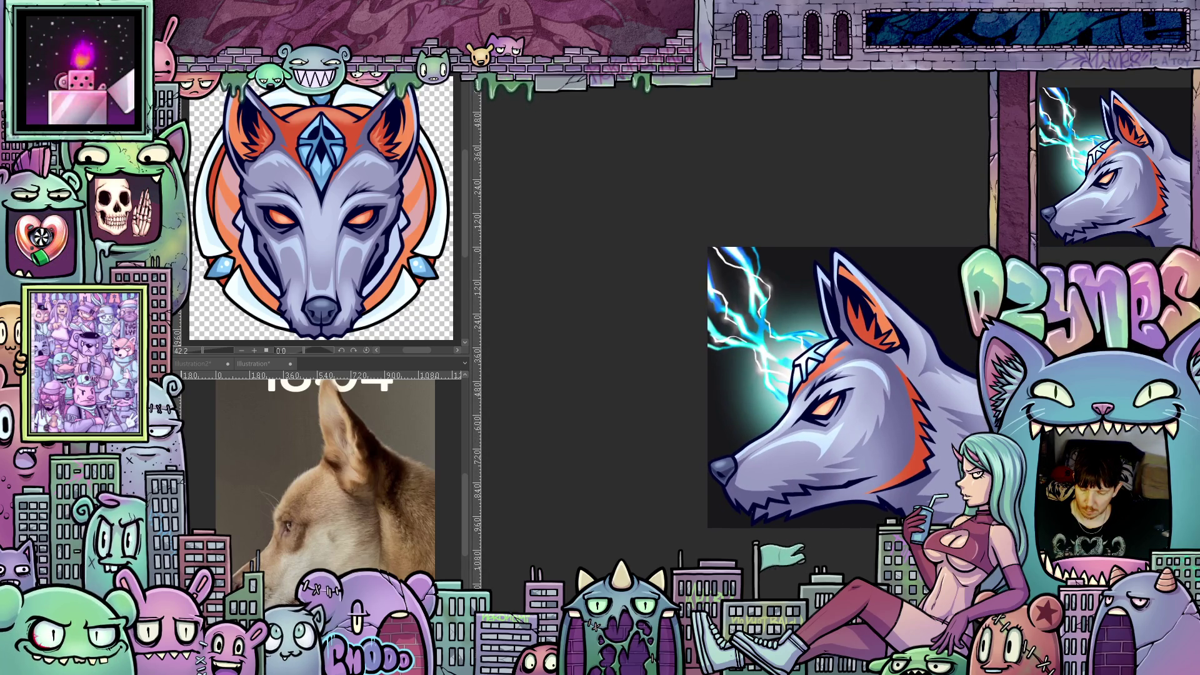
pyautogui.scroll(3, 792, 432)
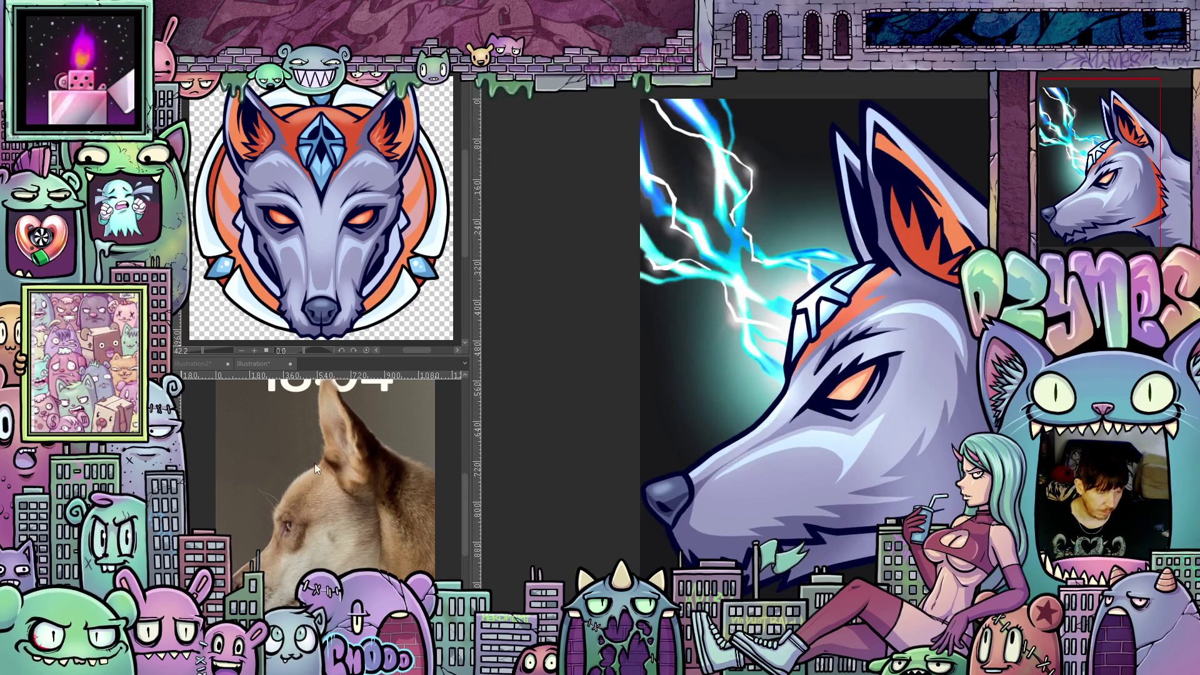
pyautogui.scroll(1, 760, 490)
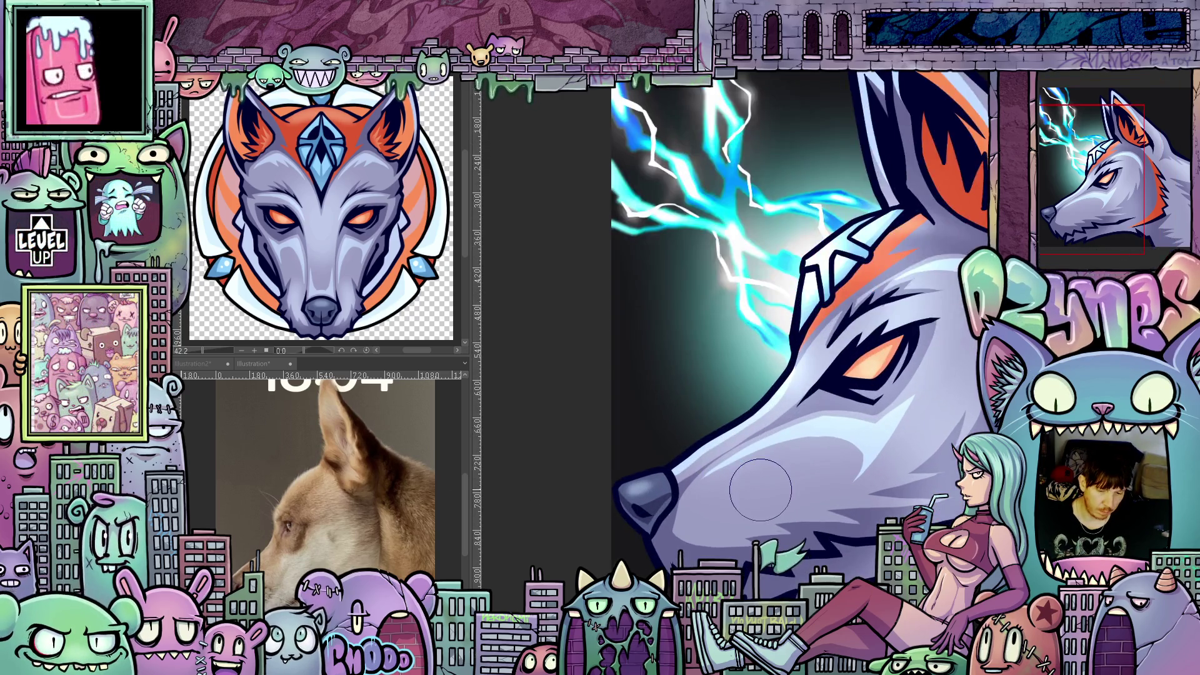
pyautogui.moveTo(760, 490)
pyautogui.mouseDown()
pyautogui.moveTo(756, 378)
pyautogui.moveTo(785, 365)
pyautogui.mouseUp()
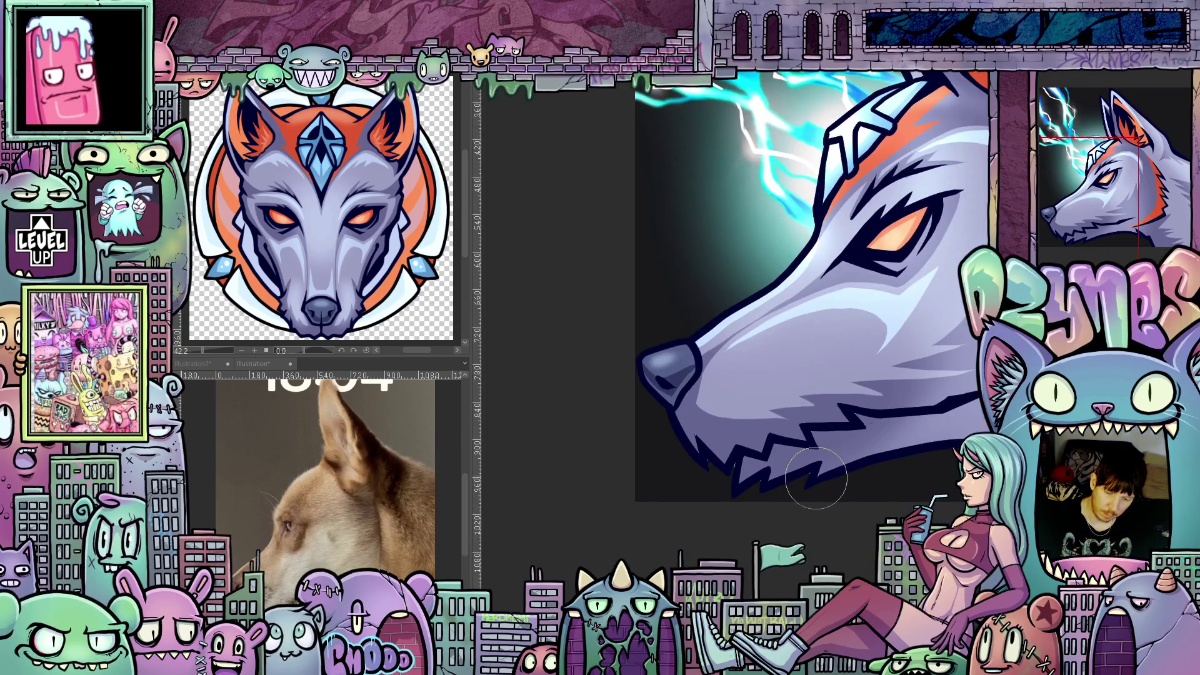
pyautogui.scroll(3, 712, 509)
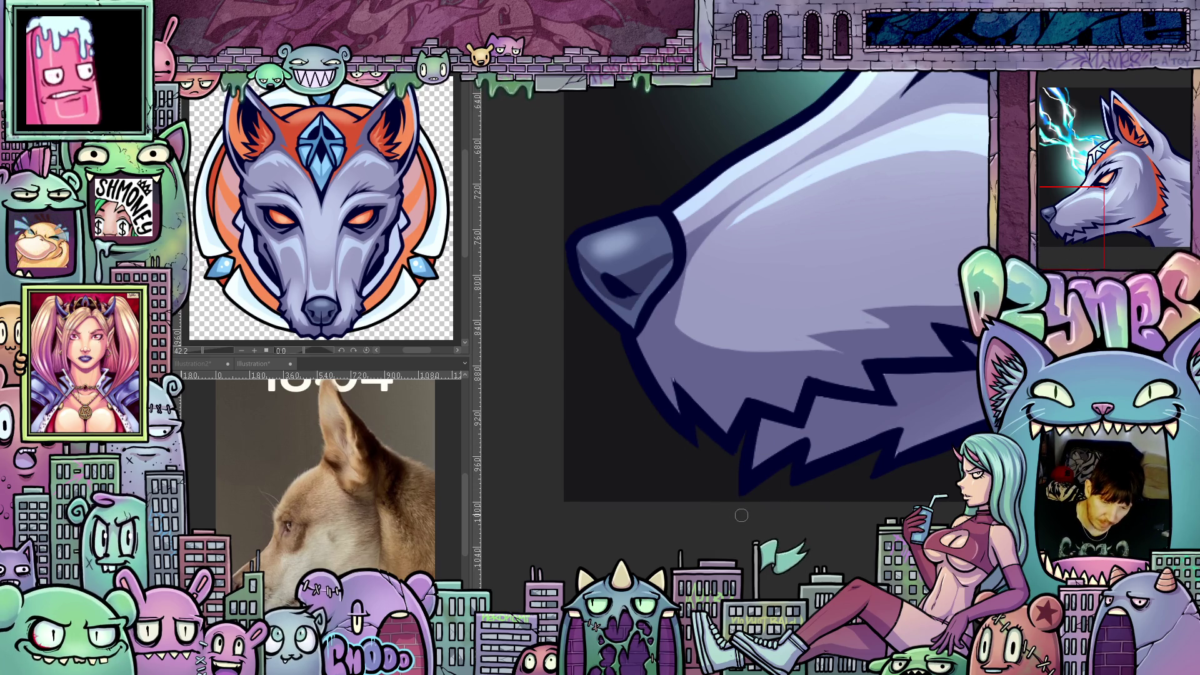
pyautogui.scroll(-3, 903, 436)
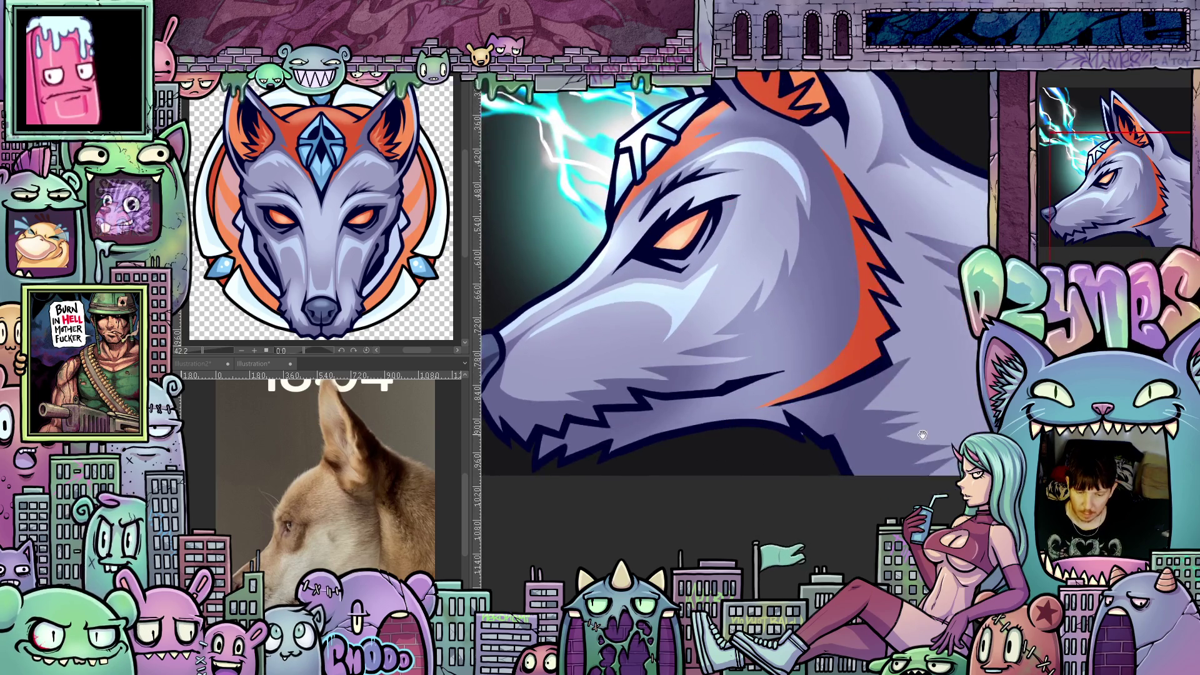
pyautogui.scroll(3, 902, 436)
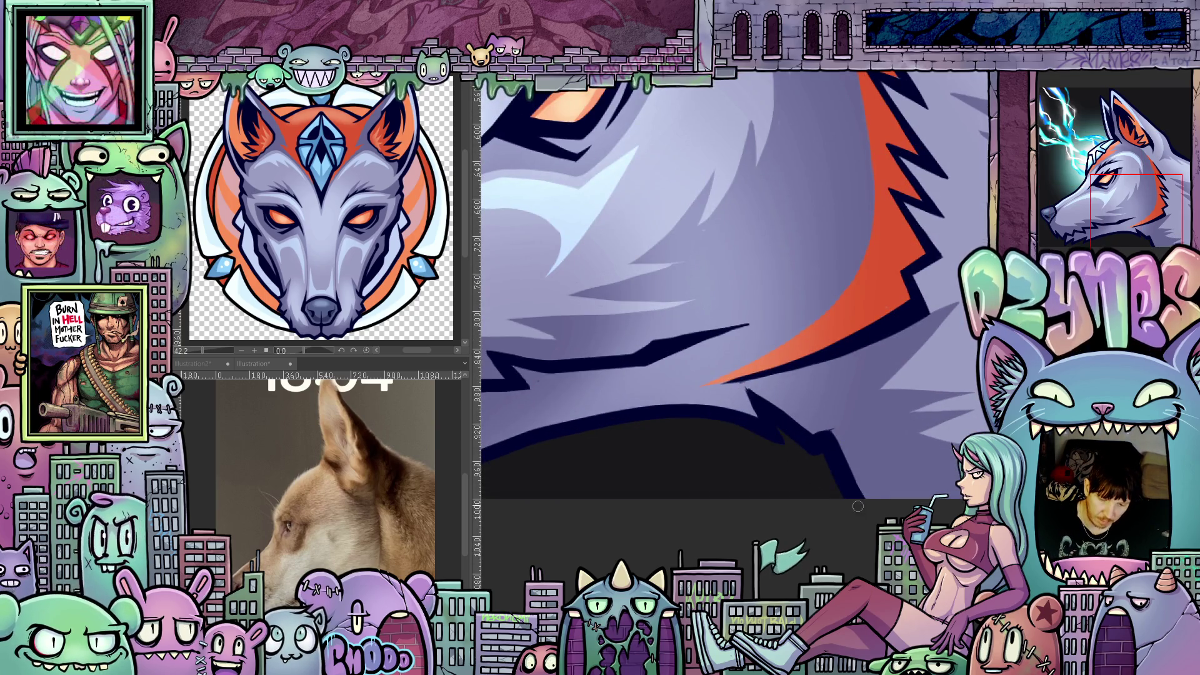
pyautogui.scroll(-4, 871, 536)
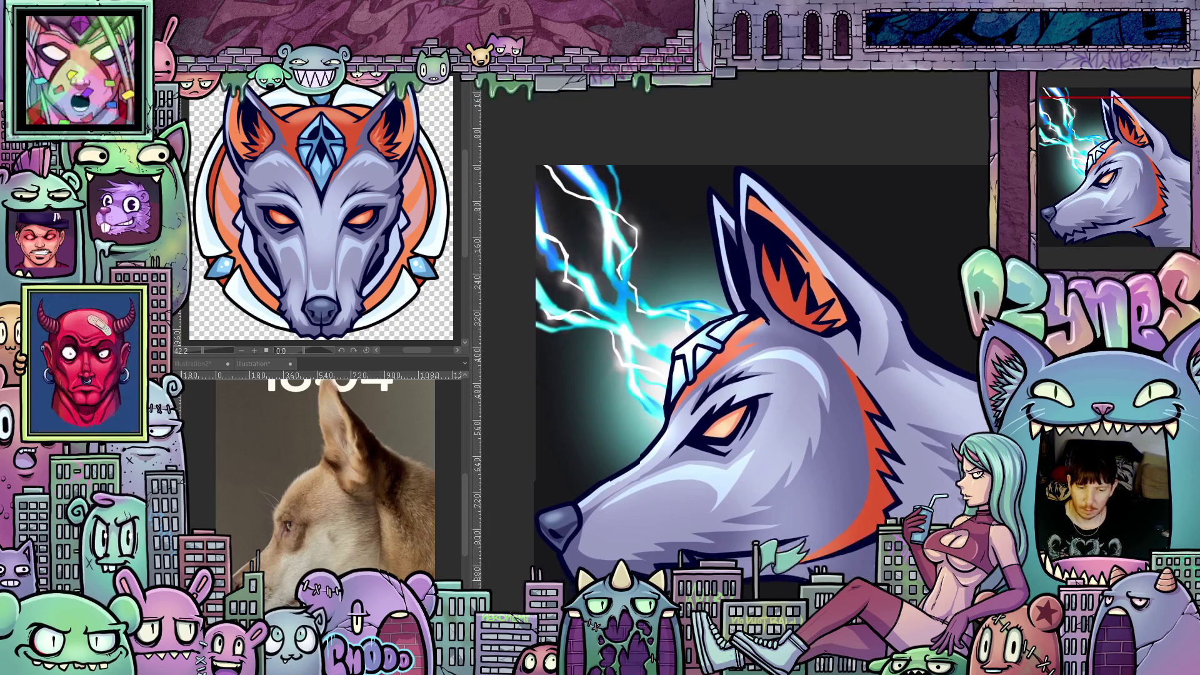
pyautogui.scroll(3, 859, 441)
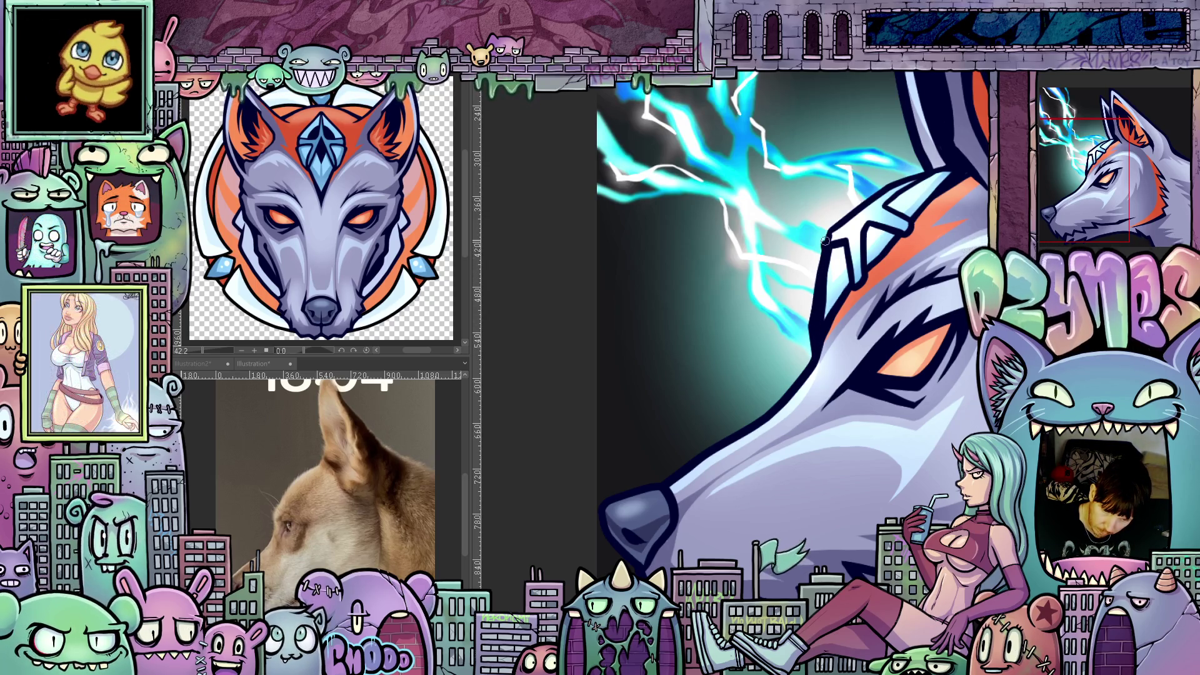
pyautogui.moveTo(834, 231); pyautogui.dragTo(742, 317)
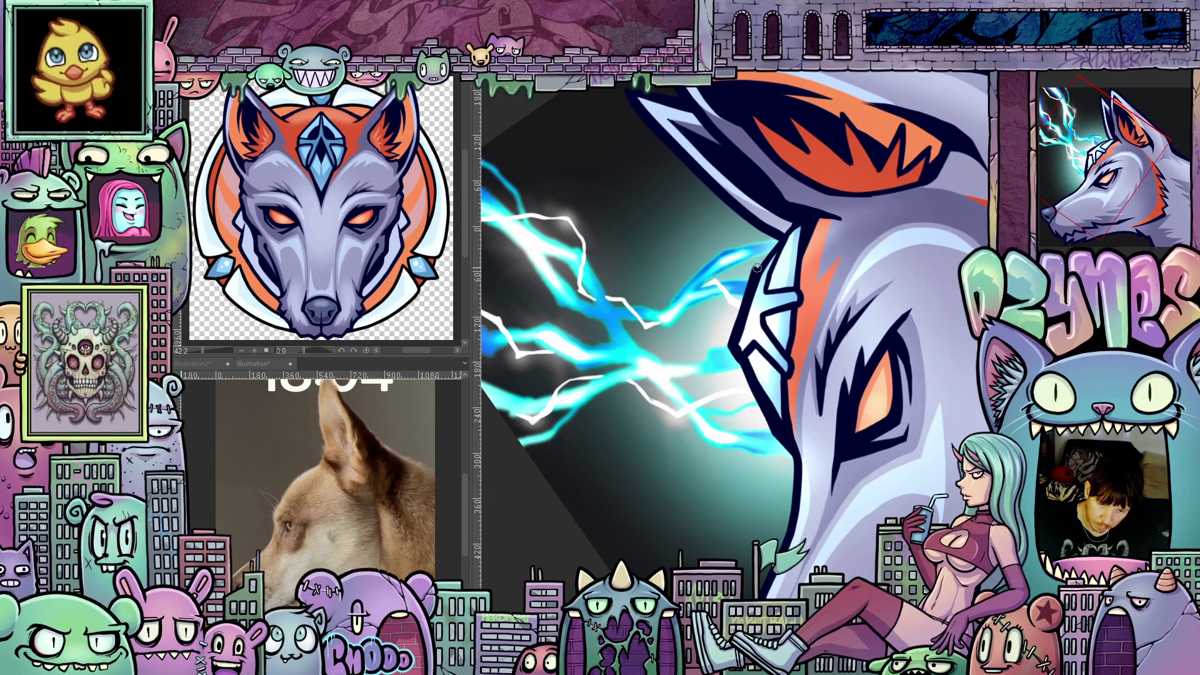
pyautogui.moveTo(929, 458); pyautogui.dragTo(790, 294)
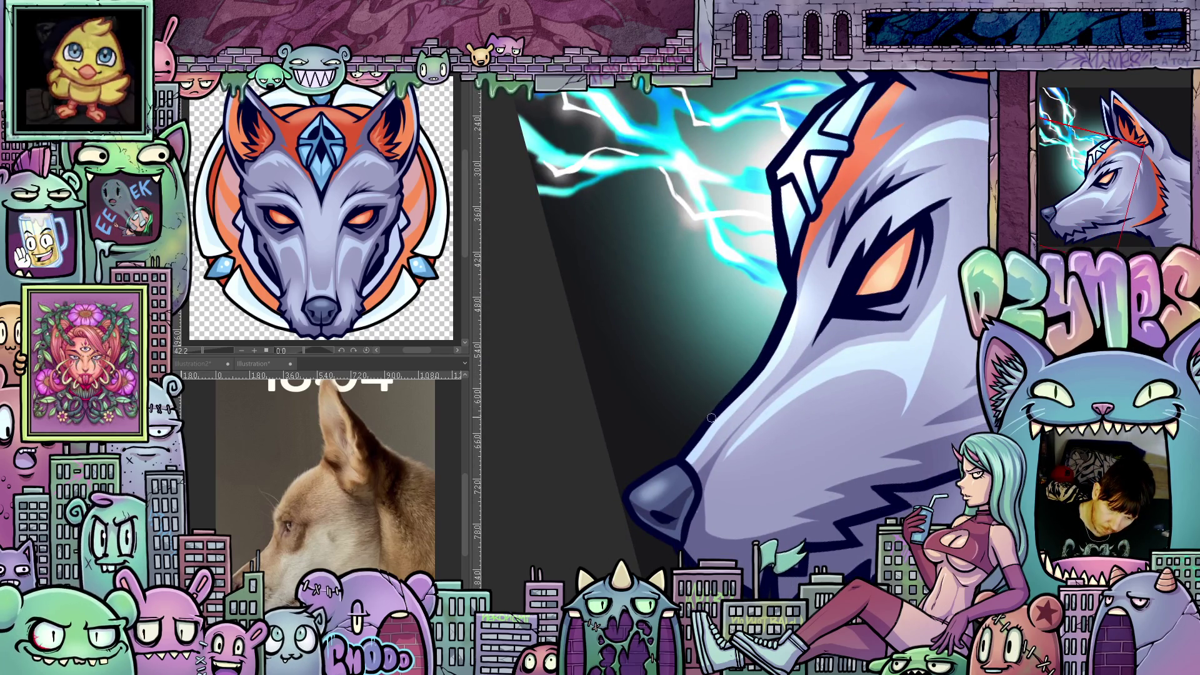
pyautogui.moveTo(793, 433); pyautogui.dragTo(803, 325)
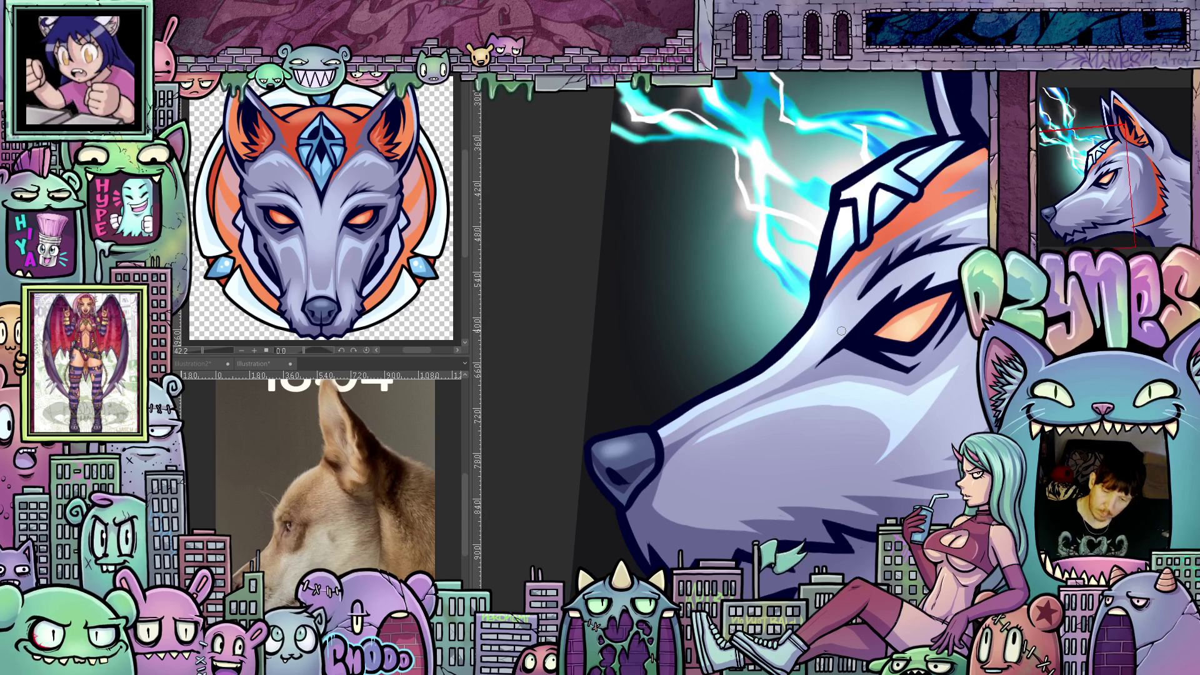
pyautogui.hotkey('ctrl', '0')
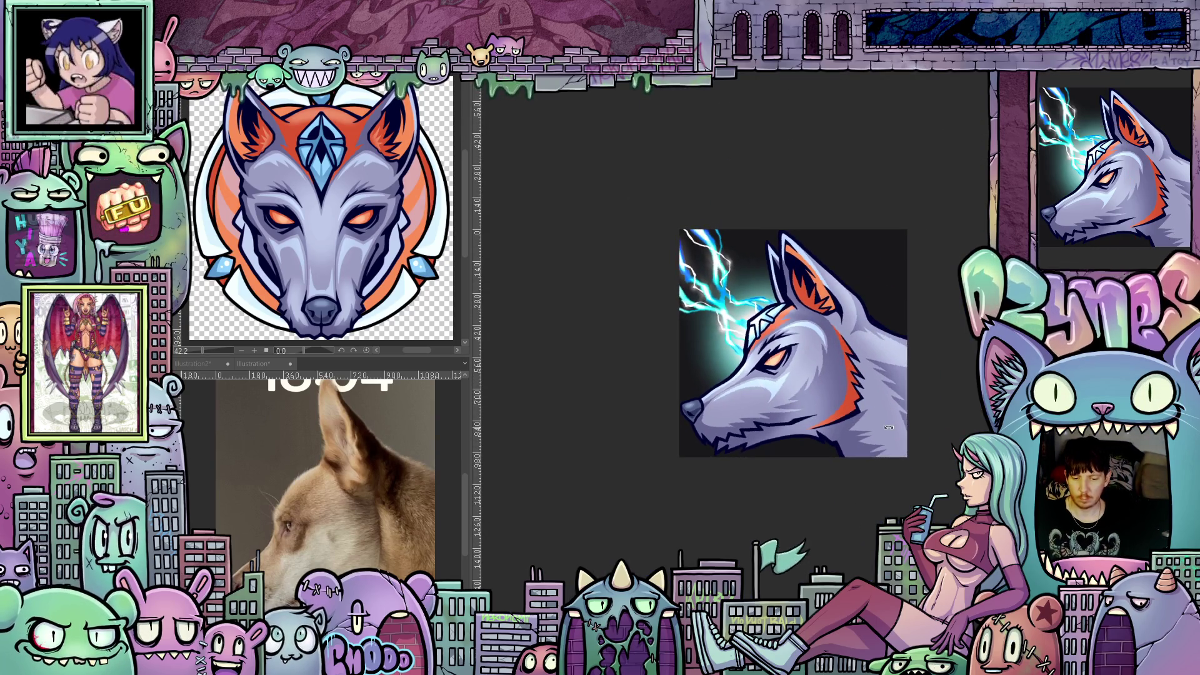
pyautogui.moveTo(805, 450); pyautogui.dragTo(858, 459)
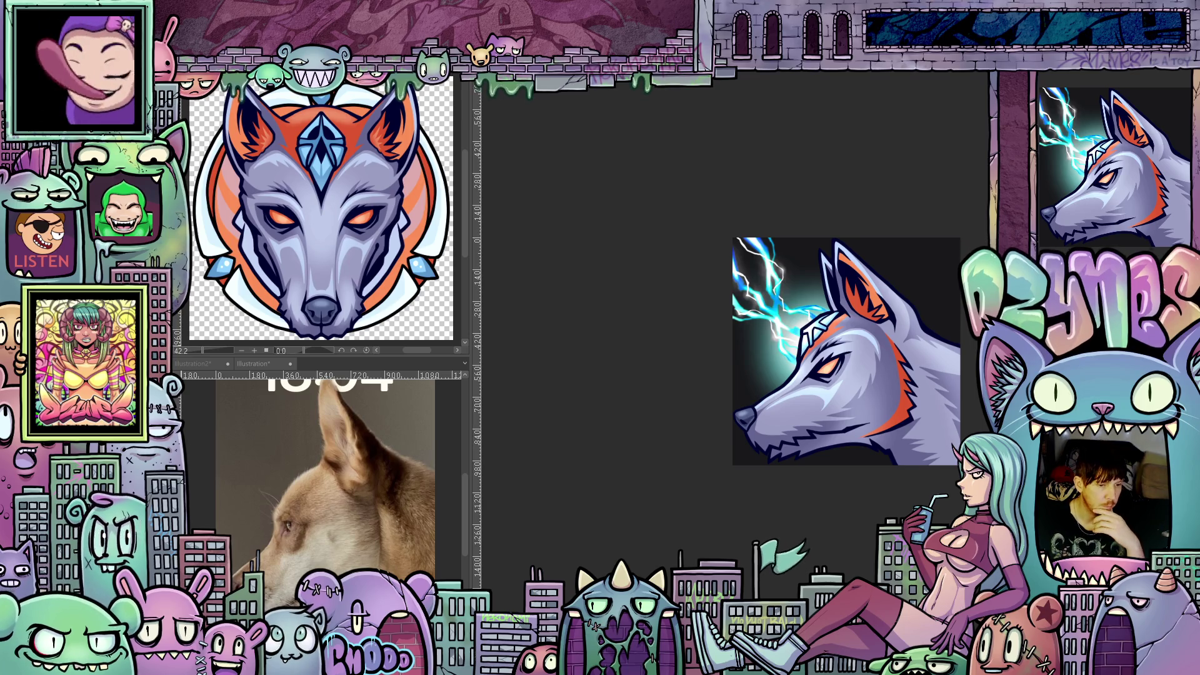
# Add a Hue/Saturation/Luminosity correction layer with saturation 23 and luminosity 44
pyautogui.rightClick(246, 87)
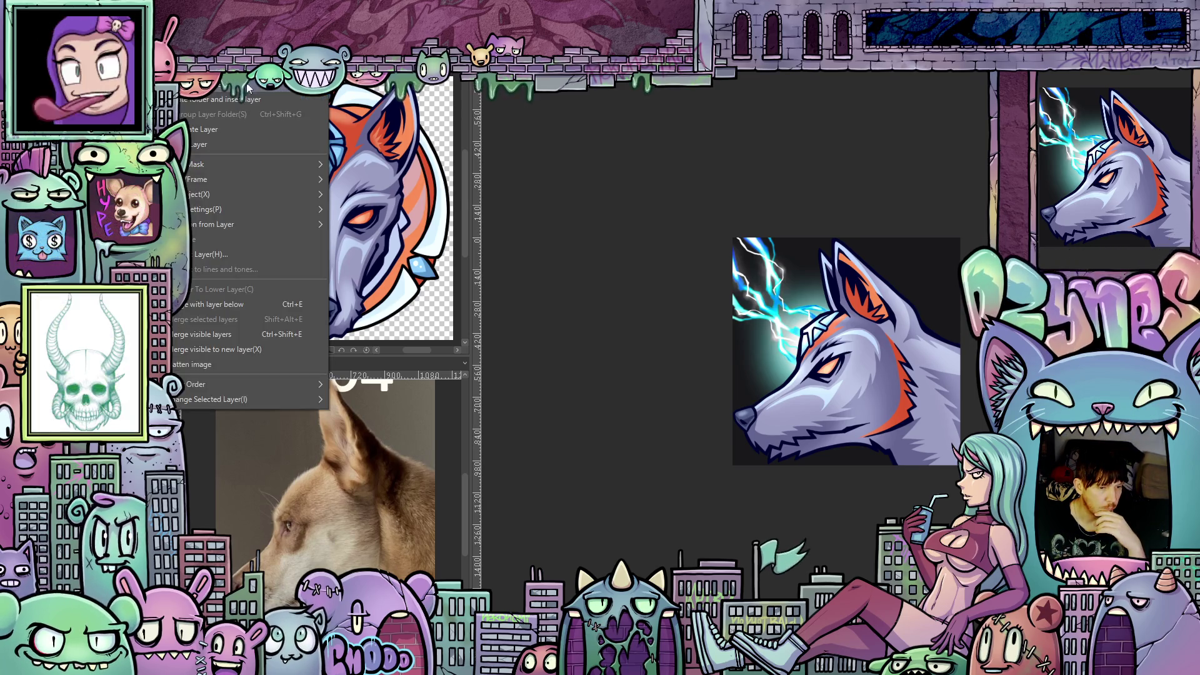
pyautogui.moveTo(250, 87)
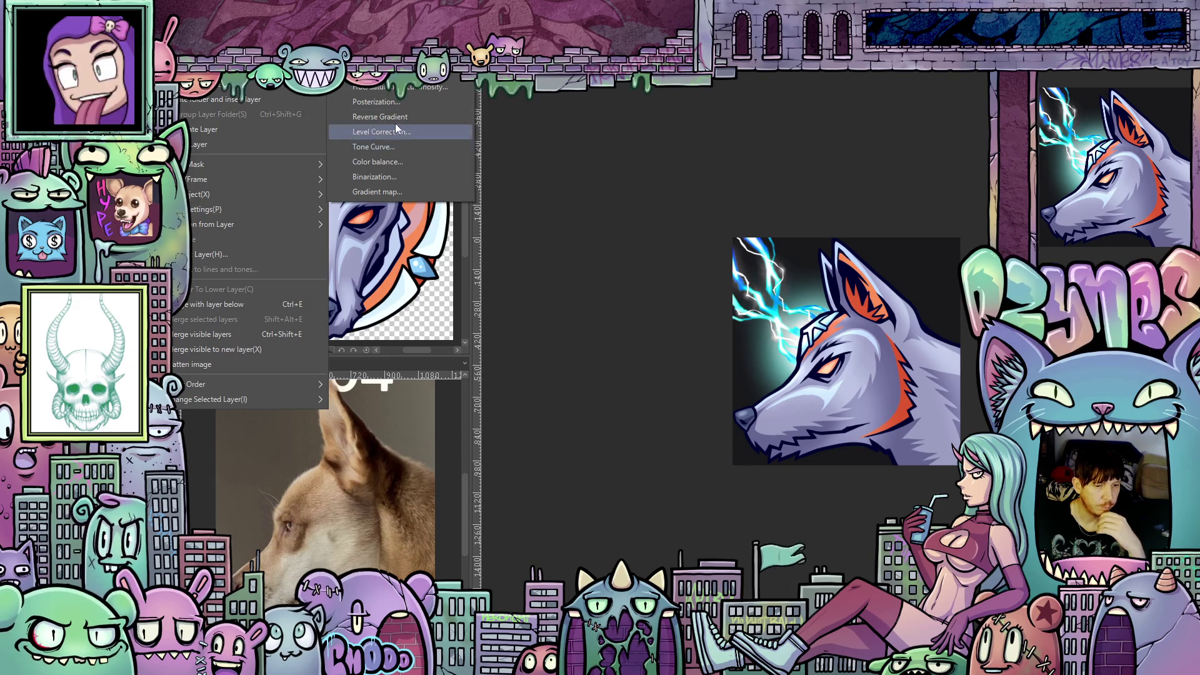
pyautogui.click(407, 89)
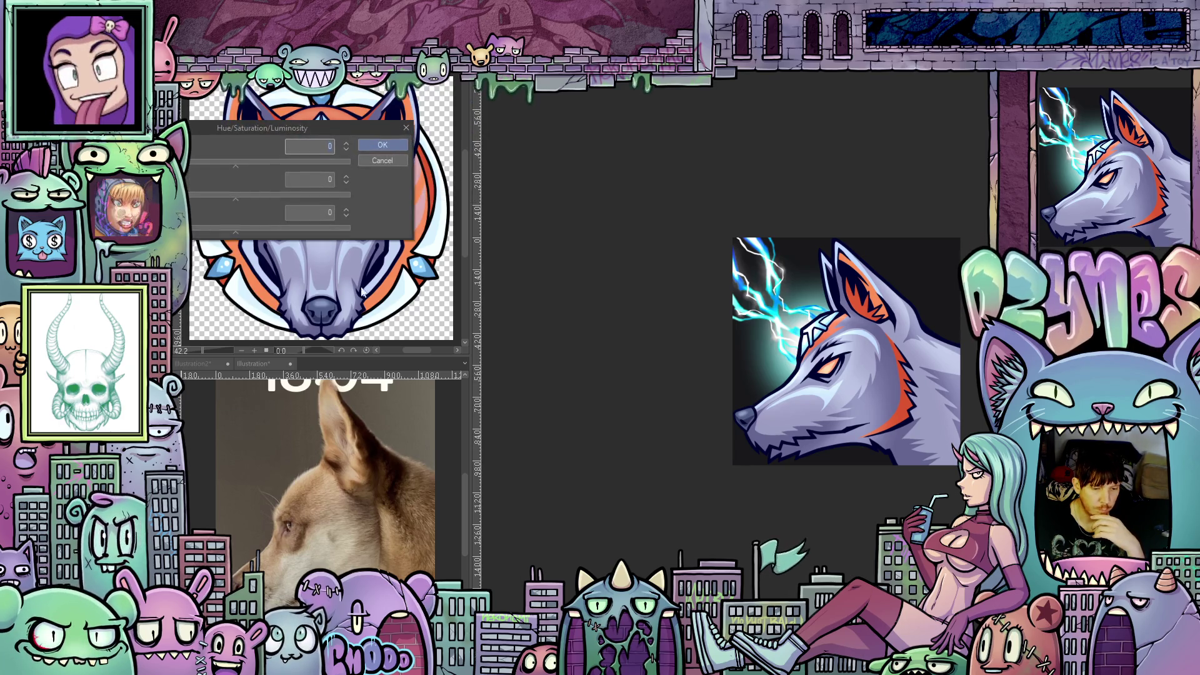
pyautogui.moveTo(237, 231); pyautogui.dragTo(280, 238)
pyautogui.moveTo(237, 200)
pyautogui.mouseDown()
pyautogui.moveTo(261, 202)
pyautogui.moveTo(288, 230)
pyautogui.mouseUp()
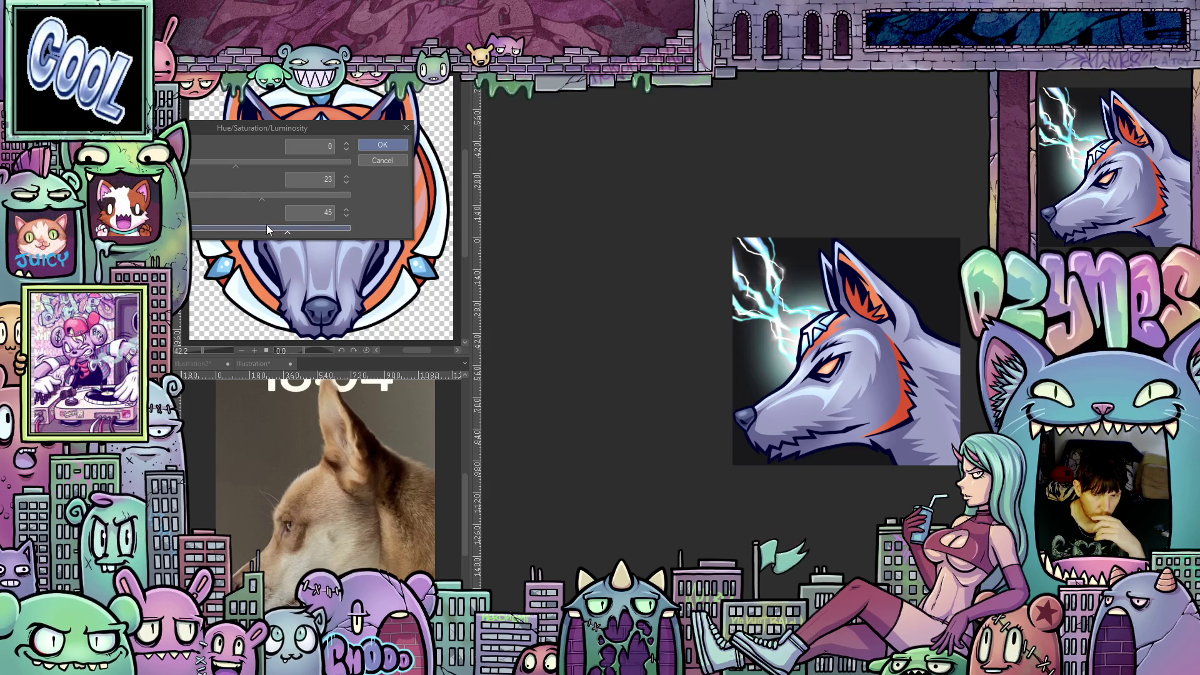
pyautogui.click(286, 233)
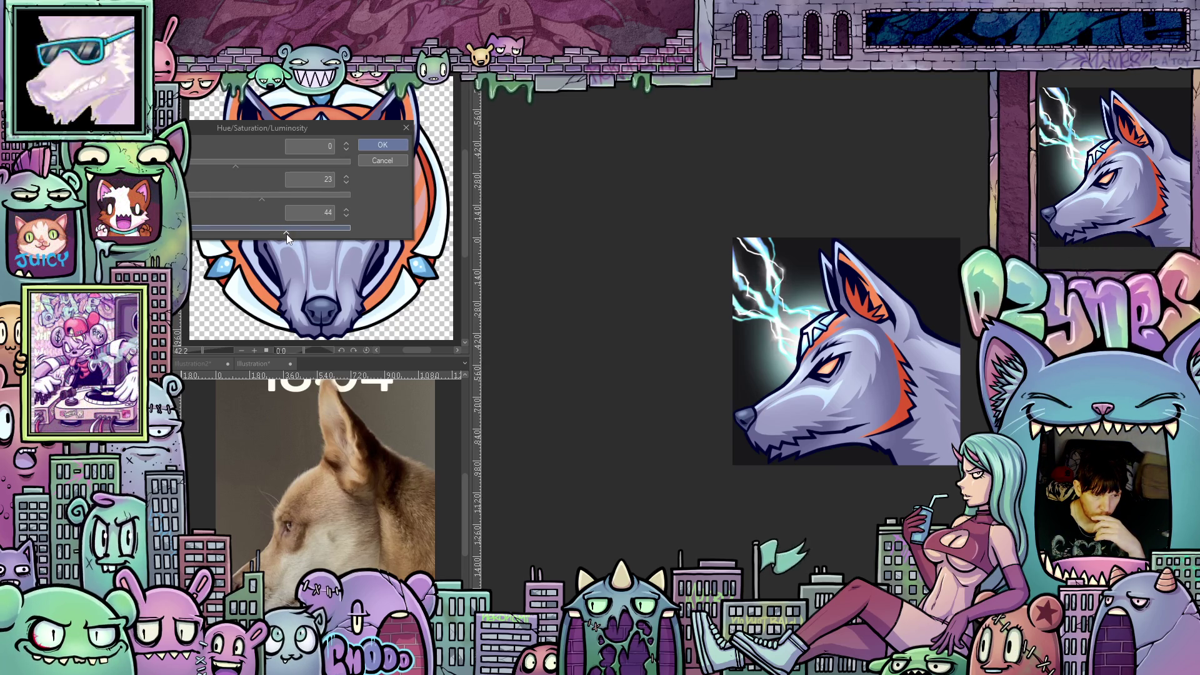
pyautogui.click(385, 147)
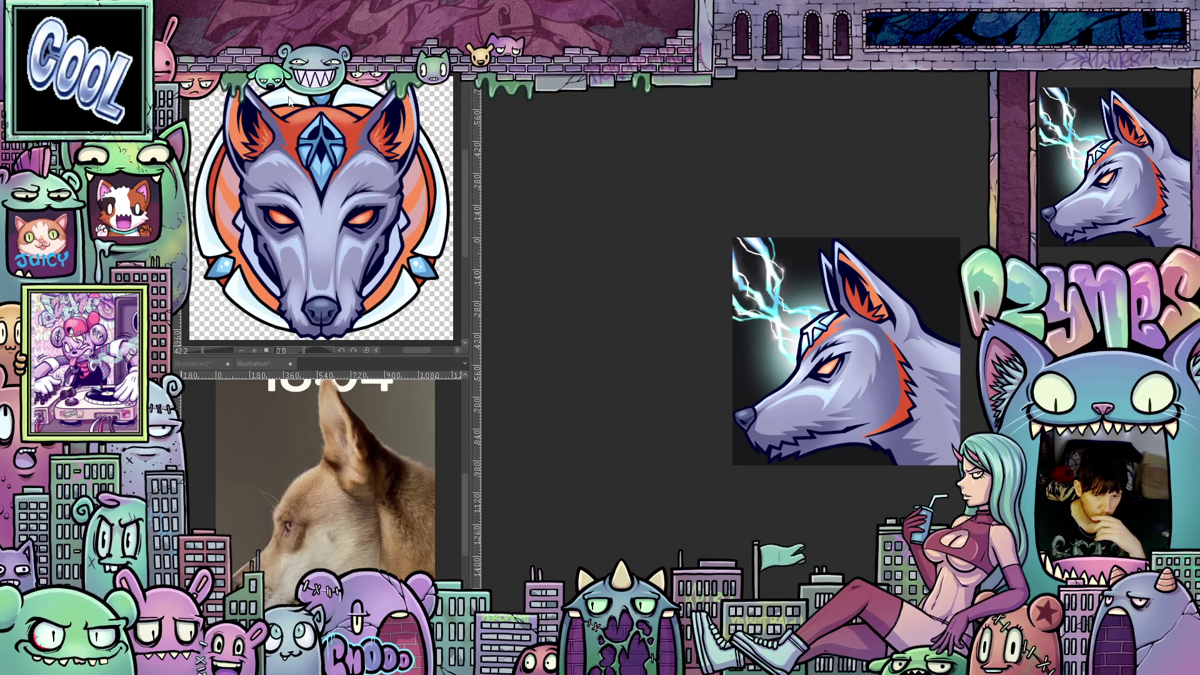
pyautogui.rightClick(150, 91)
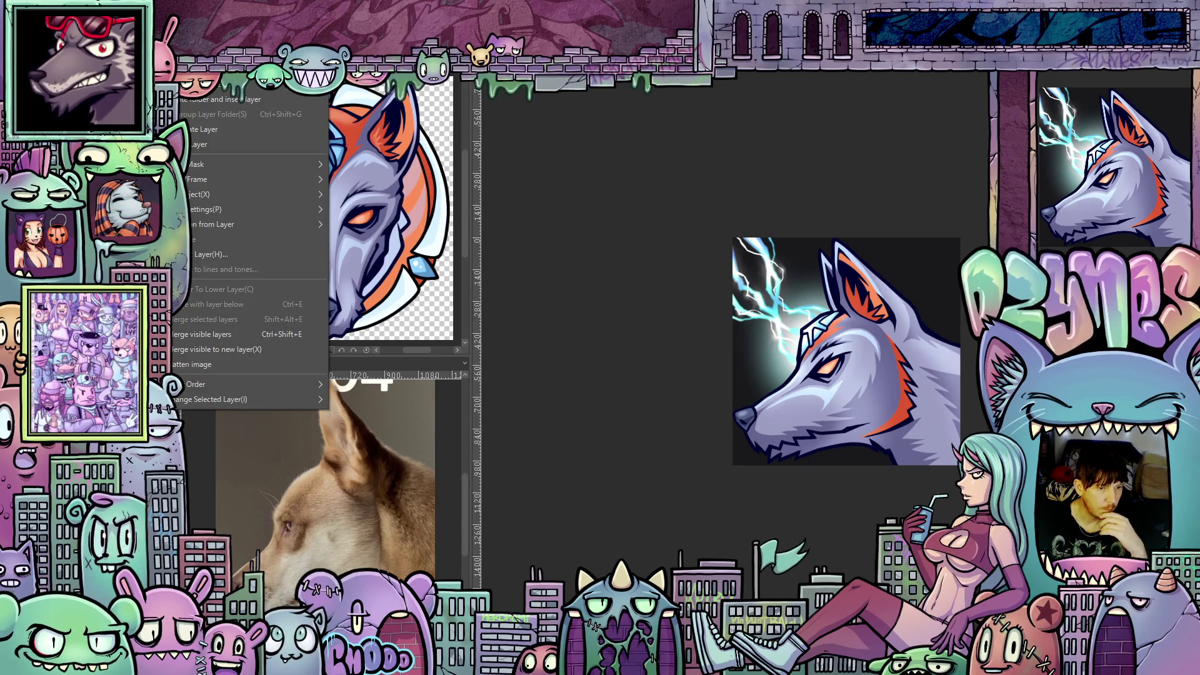
pyautogui.click(363, 115)
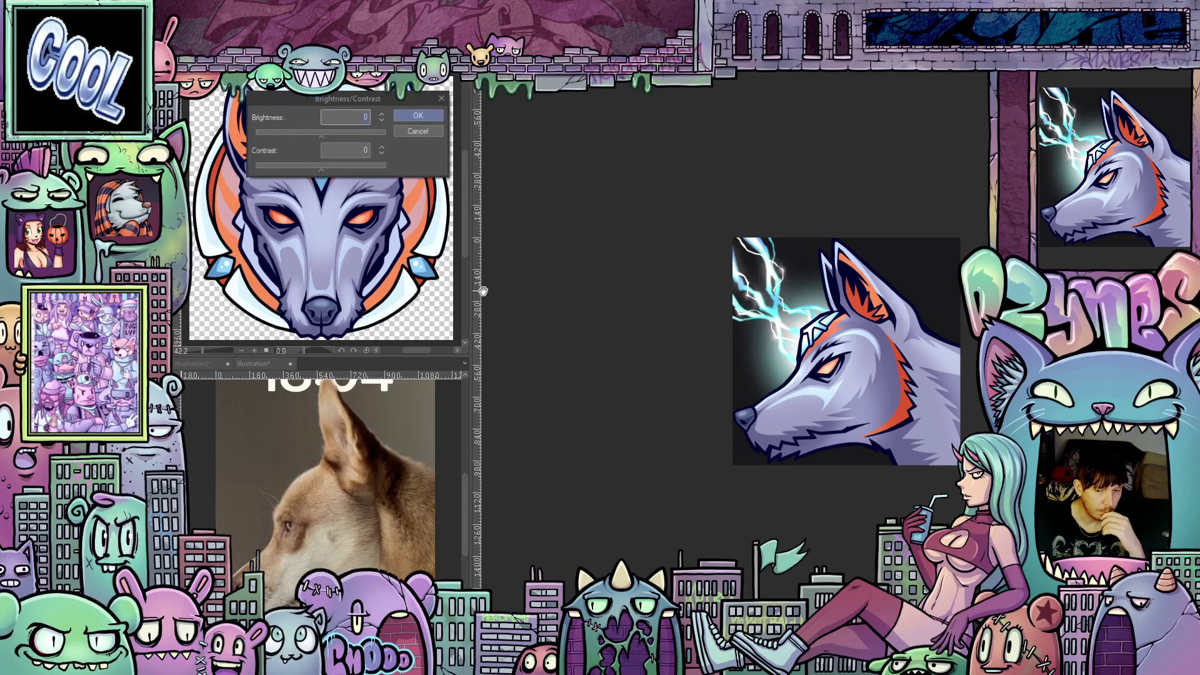
pyautogui.moveTo(324, 170)
pyautogui.mouseDown()
pyautogui.moveTo(350, 173)
pyautogui.moveTo(310, 174)
pyautogui.moveTo(332, 139)
pyautogui.mouseUp()
pyautogui.click(324, 169)
pyautogui.moveTo(339, 170)
pyautogui.mouseDown()
pyautogui.moveTo(386, 175)
pyautogui.moveTo(339, 178)
pyautogui.mouseUp()
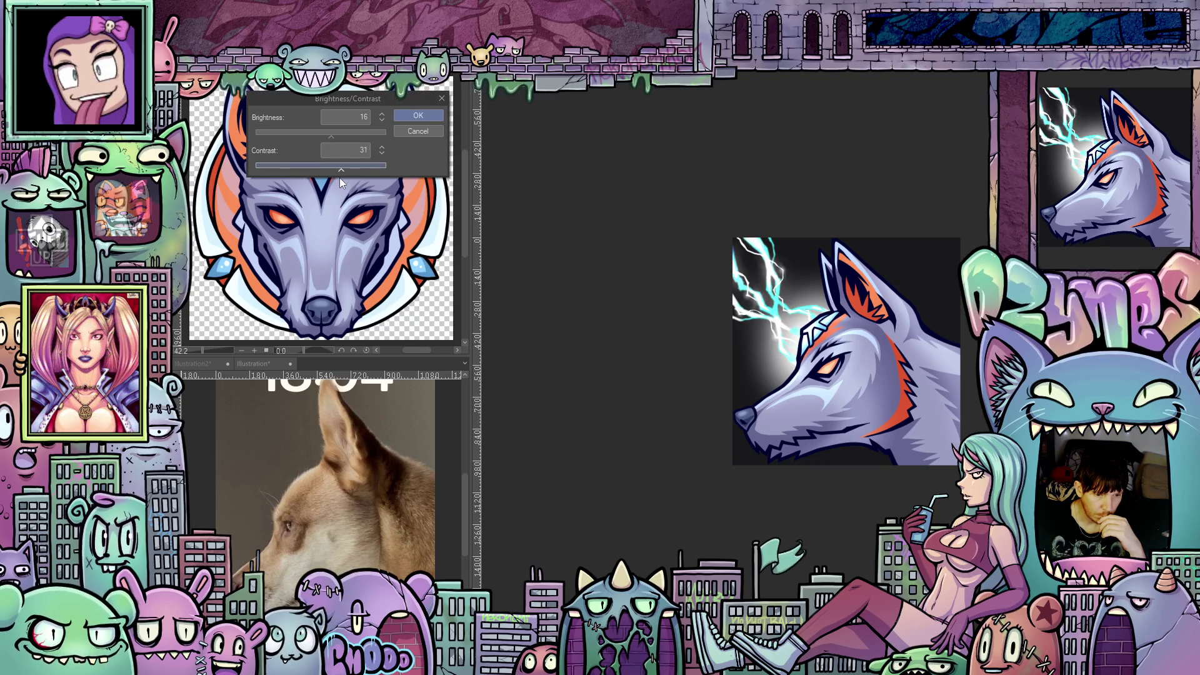
pyautogui.click(424, 132)
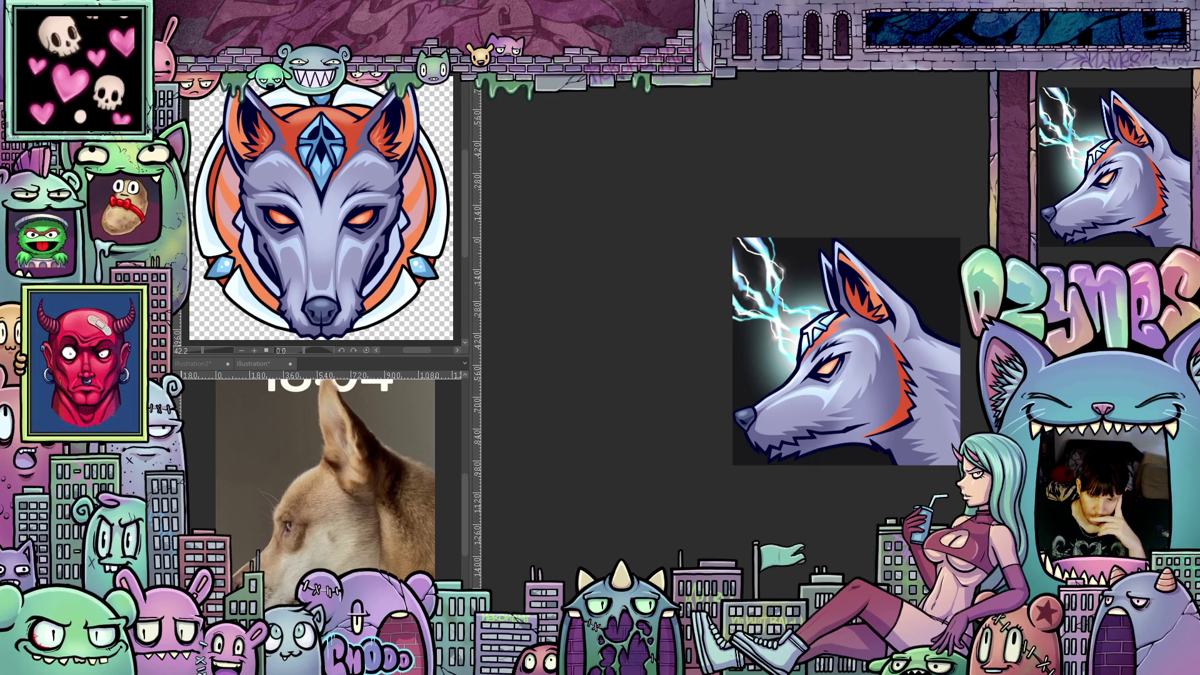
# Zoom out and back in, then nudge the wolf artwork slightly right in the window
pyautogui.scroll(-2, 935, 465)
pyautogui.scroll(-5, 910, 465)
pyautogui.scroll(-3, 908, 505)
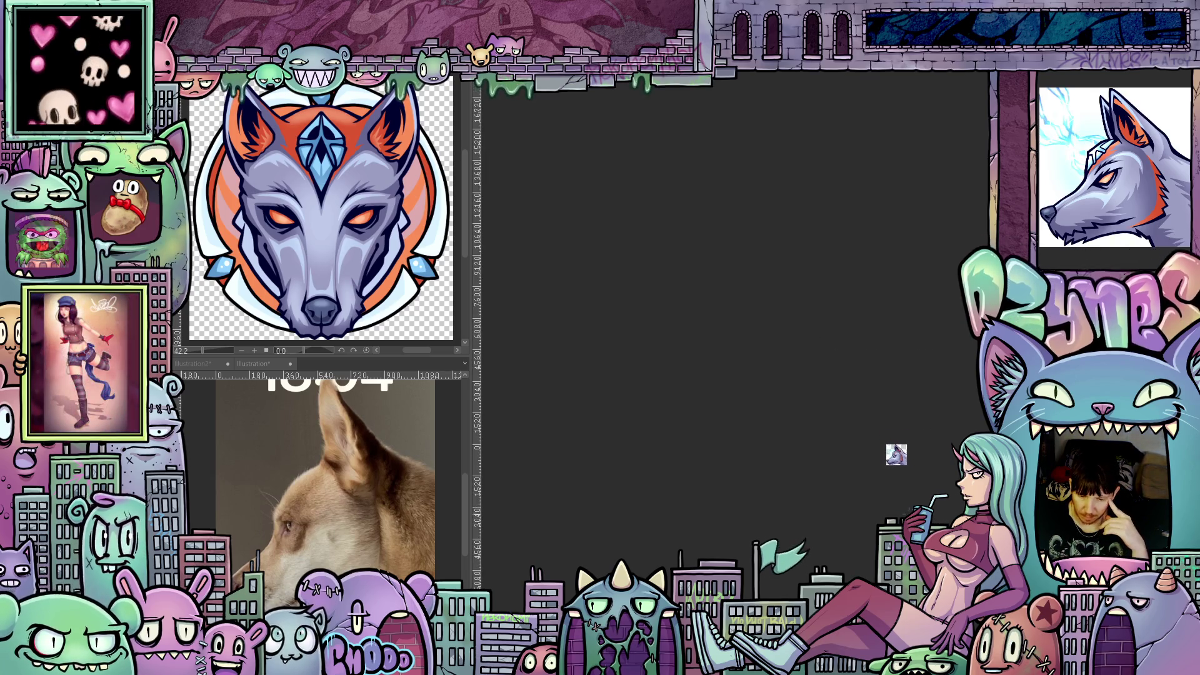
pyautogui.scroll(10, 907, 505)
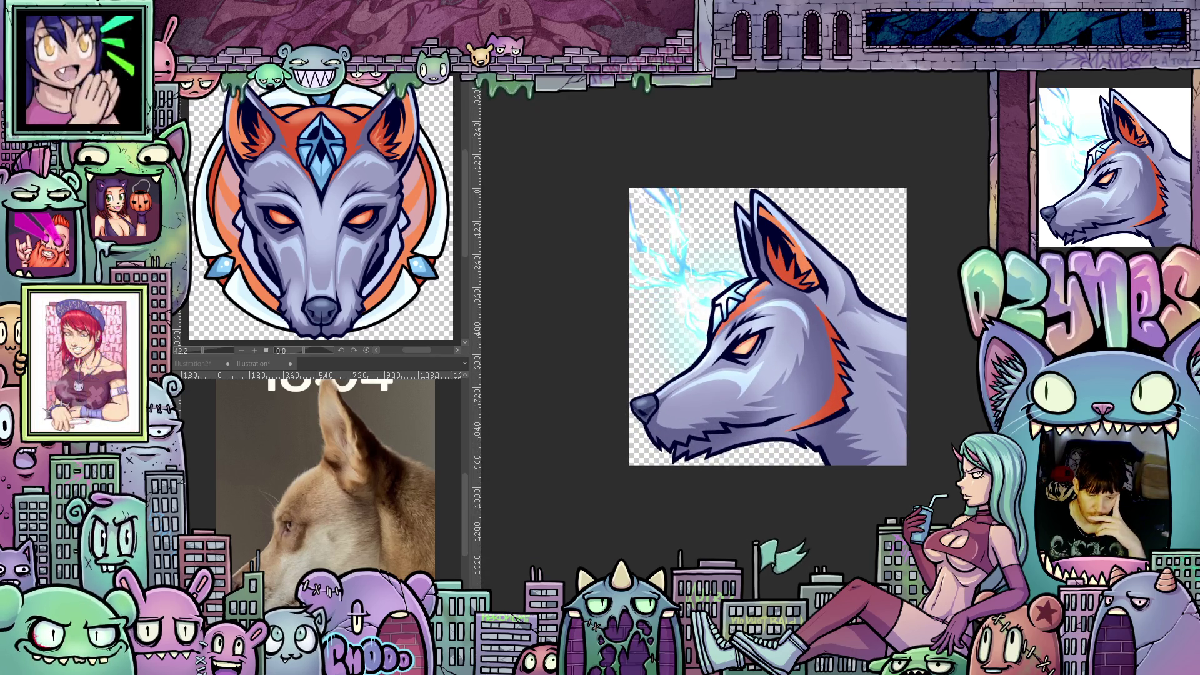
pyautogui.moveTo(761, 453)
pyautogui.mouseDown()
pyautogui.moveTo(785, 453)
pyautogui.moveTo(773, 453)
pyautogui.mouseUp()
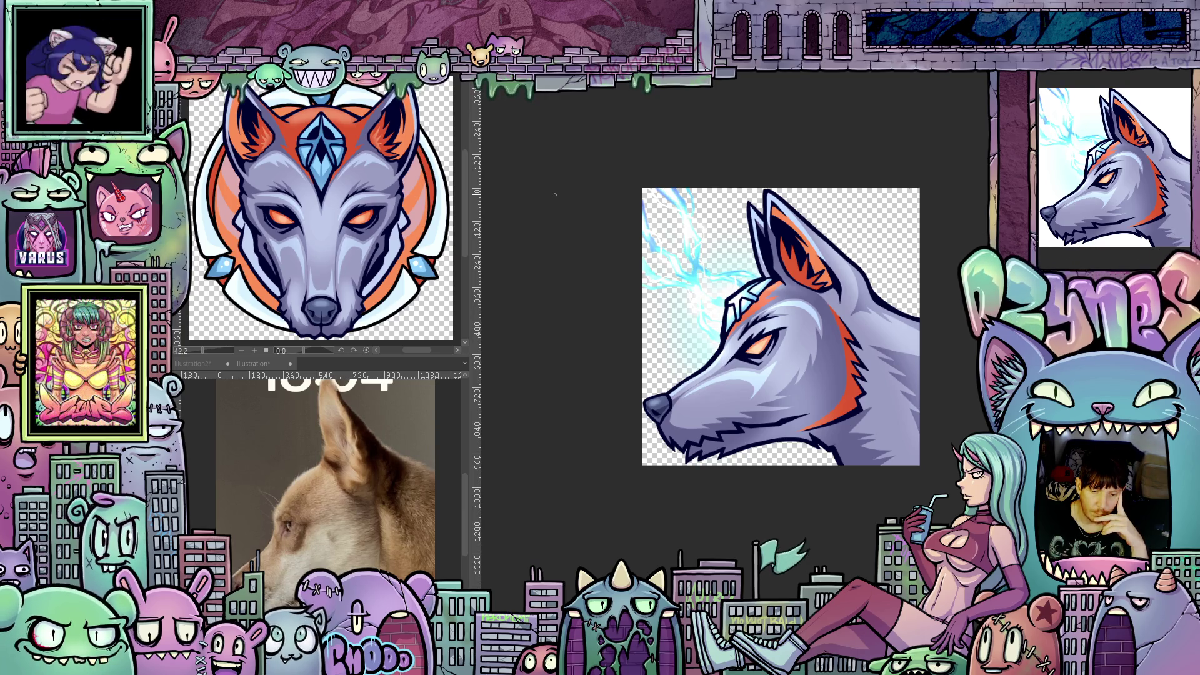
pyautogui.scroll(2, 913, 294)
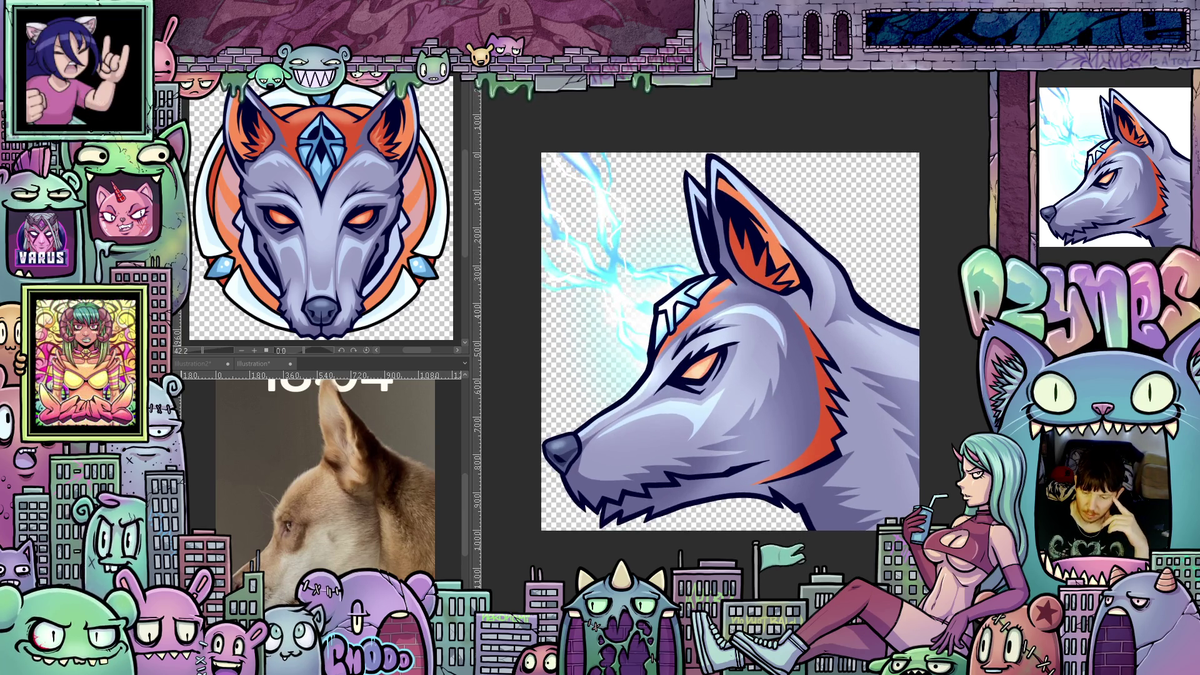
pyautogui.scroll(1, 848, 219)
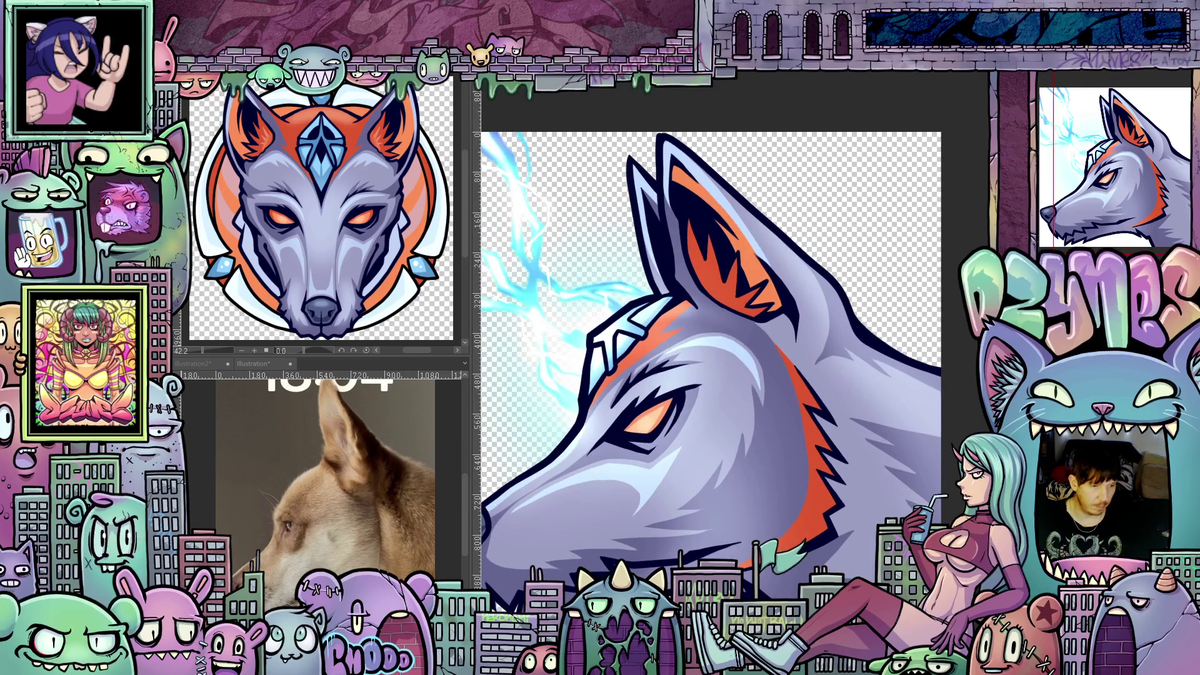
pyautogui.moveTo(818, 438); pyautogui.dragTo(775, 513)
pyautogui.hotkey('ctrl', '0')
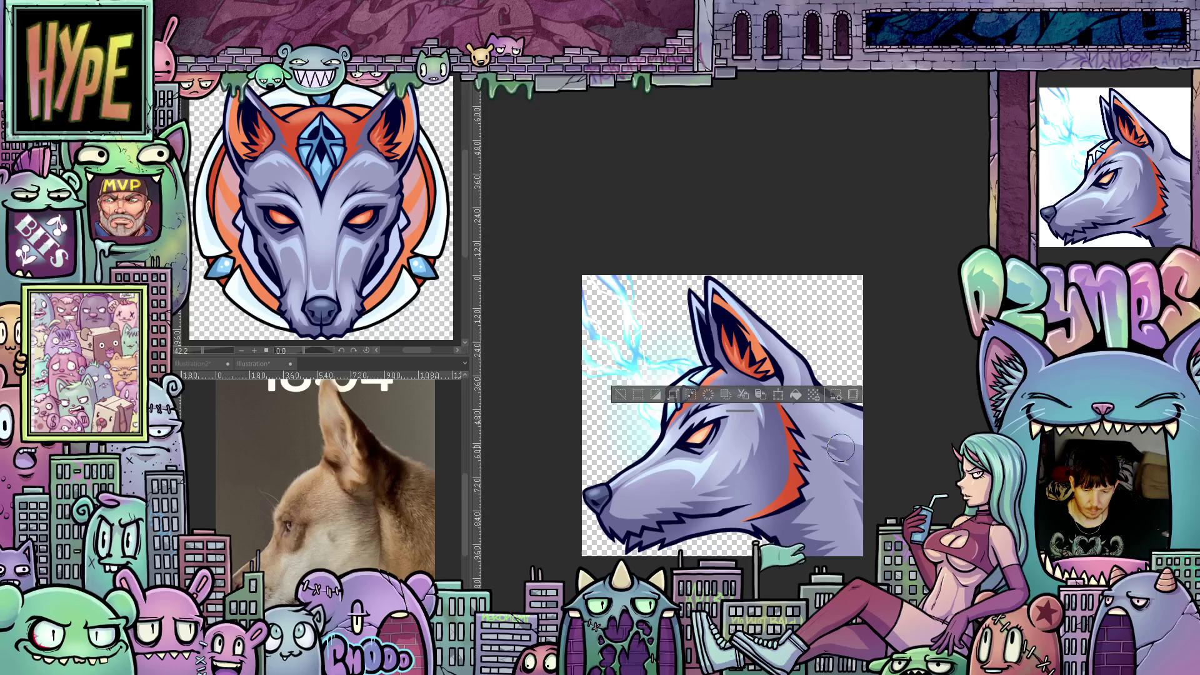
pyautogui.hotkey('ctrl', 'd')
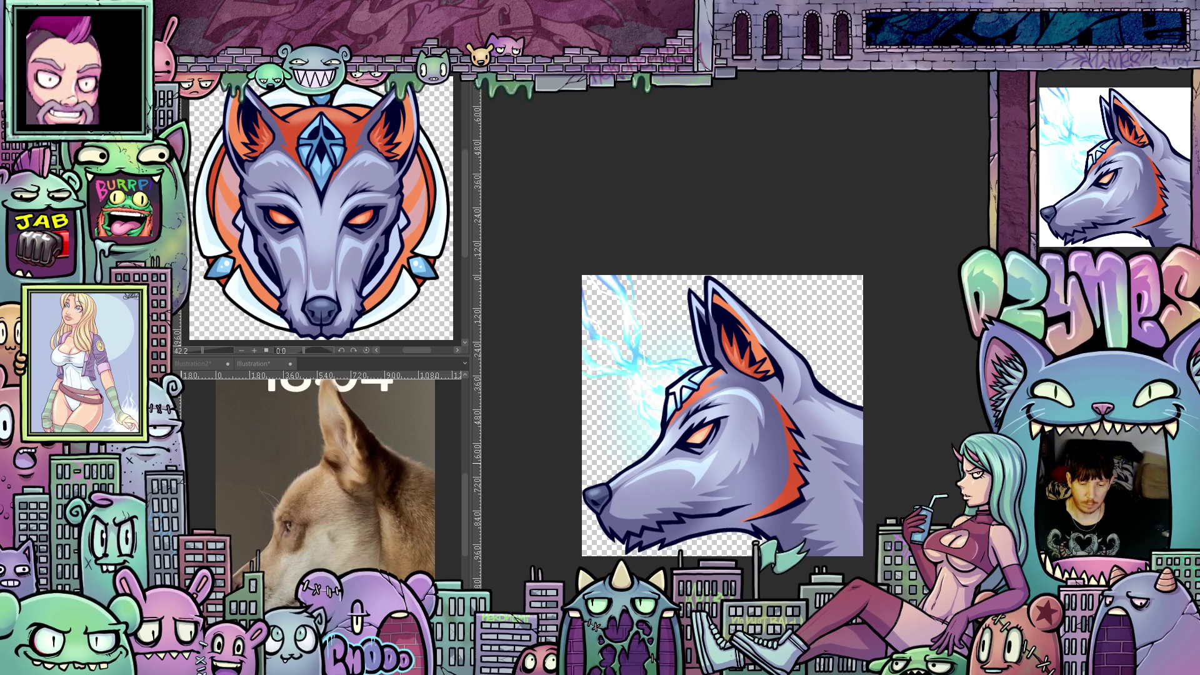
pyautogui.scroll(1, 897, 477)
pyautogui.moveTo(897, 482)
pyautogui.mouseDown()
pyautogui.moveTo(907, 425)
pyautogui.moveTo(946, 442)
pyautogui.mouseUp()
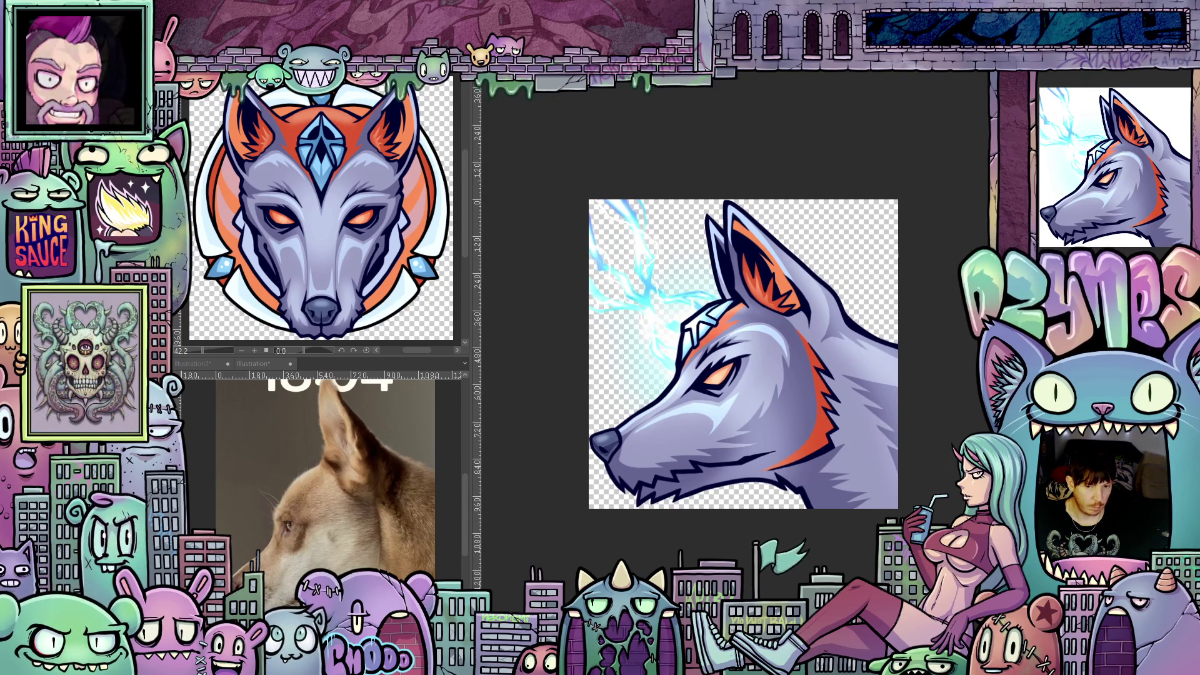
pyautogui.rightClick(175, 99)
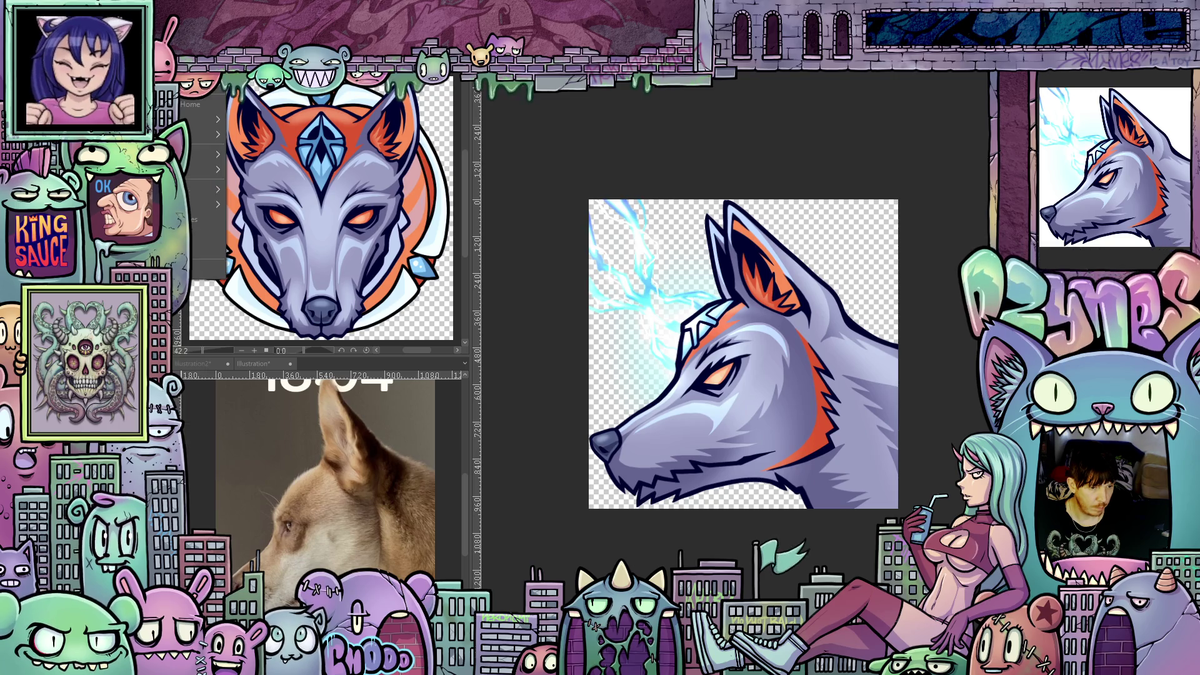
pyautogui.press('Escape')
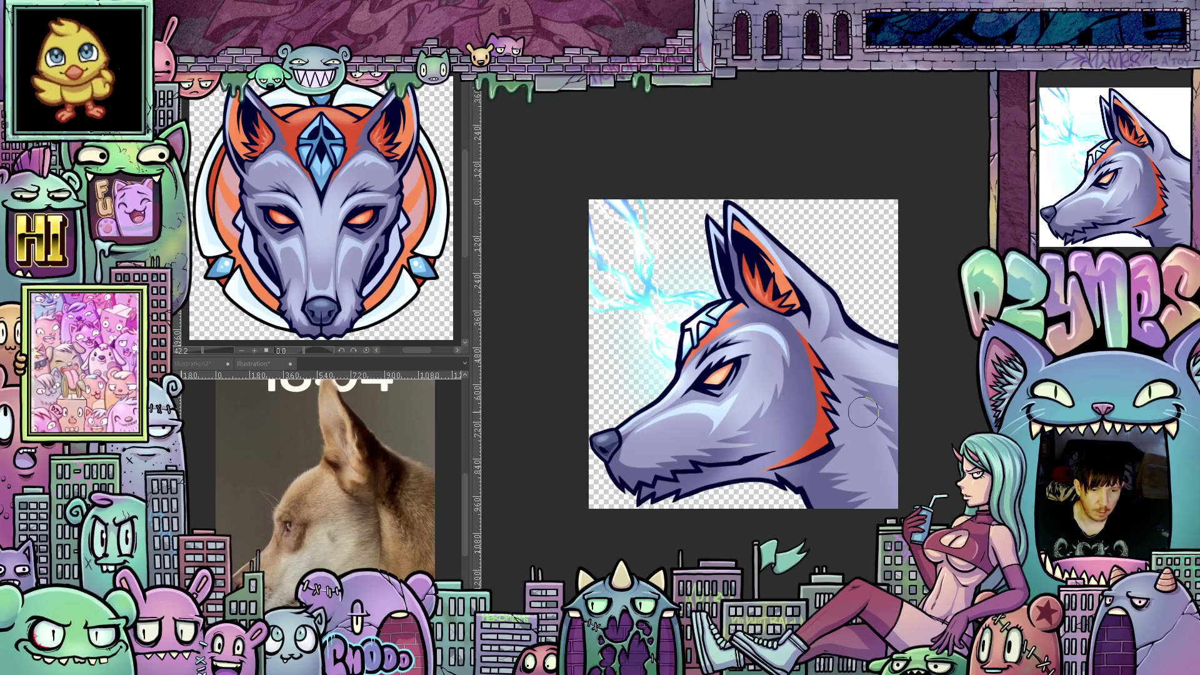
pyautogui.scroll(2, 858, 422)
pyautogui.scroll(-2, 825, 410)
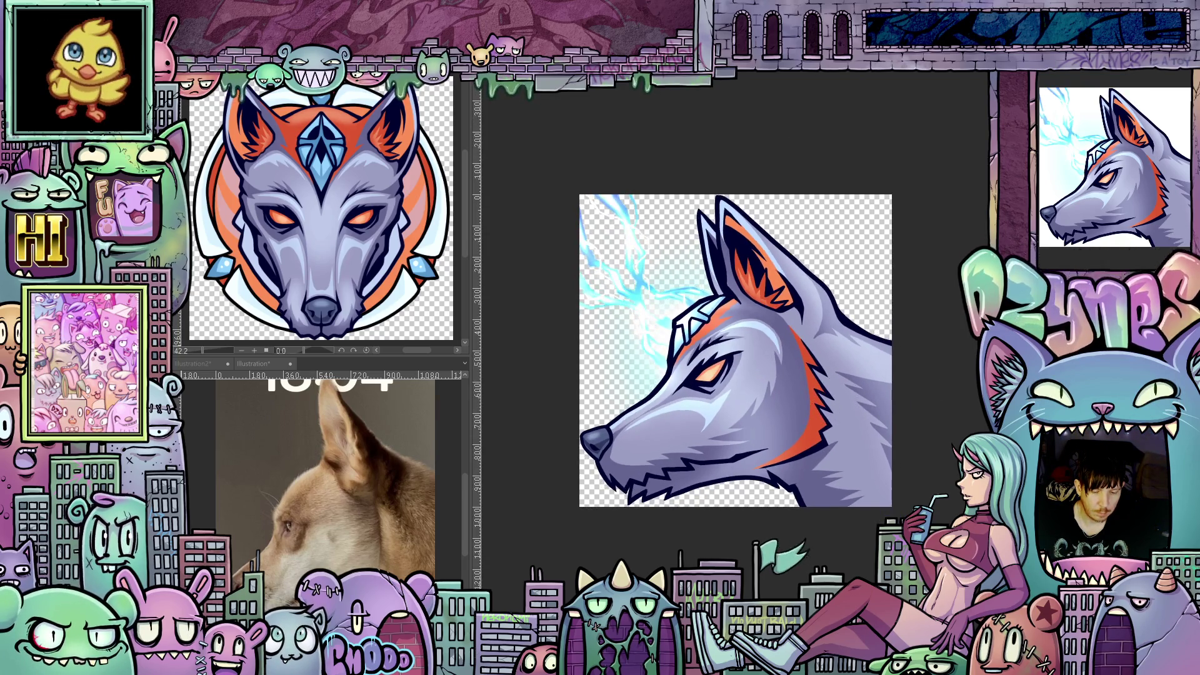